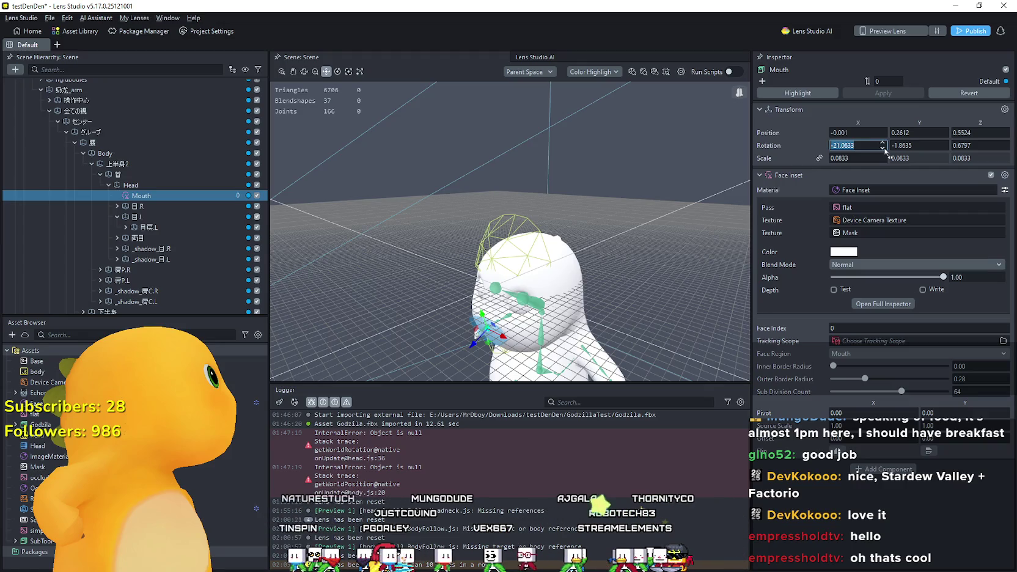
Step the Mouth's Rotation X down a few notches, then enter 21.8733 as its value.
left_click(884, 149)
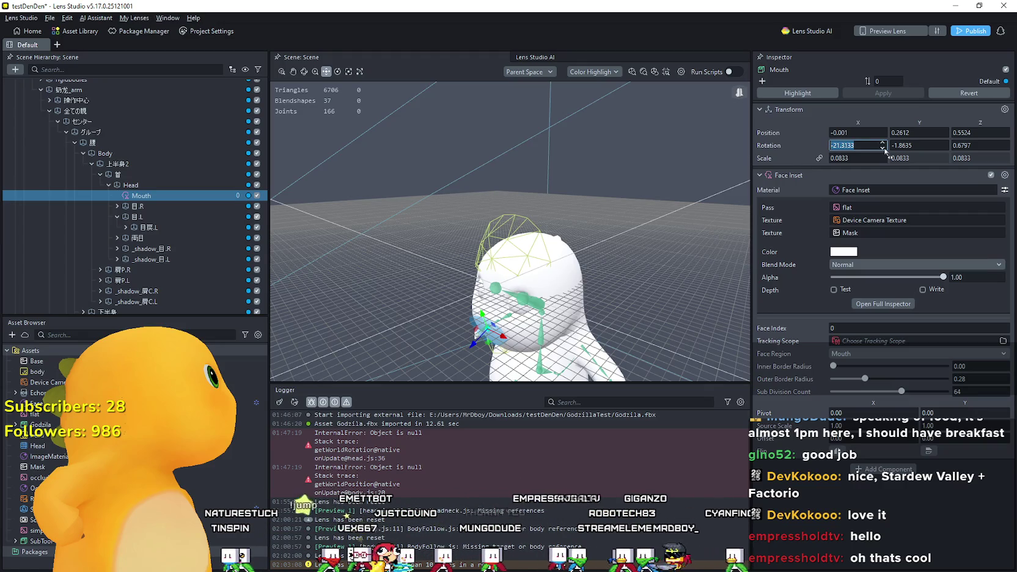
left_click(885, 149)
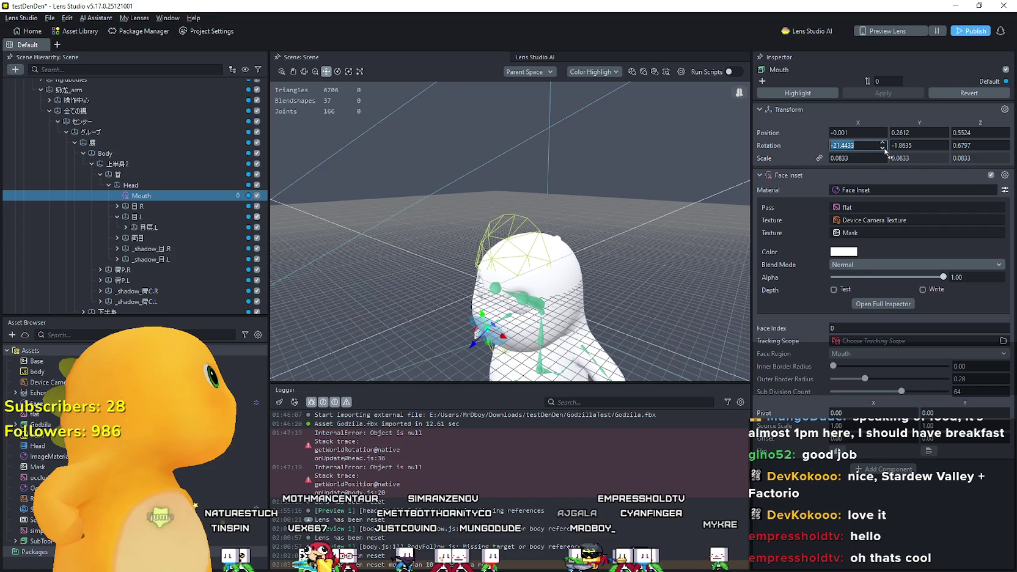
left_click(885, 149)
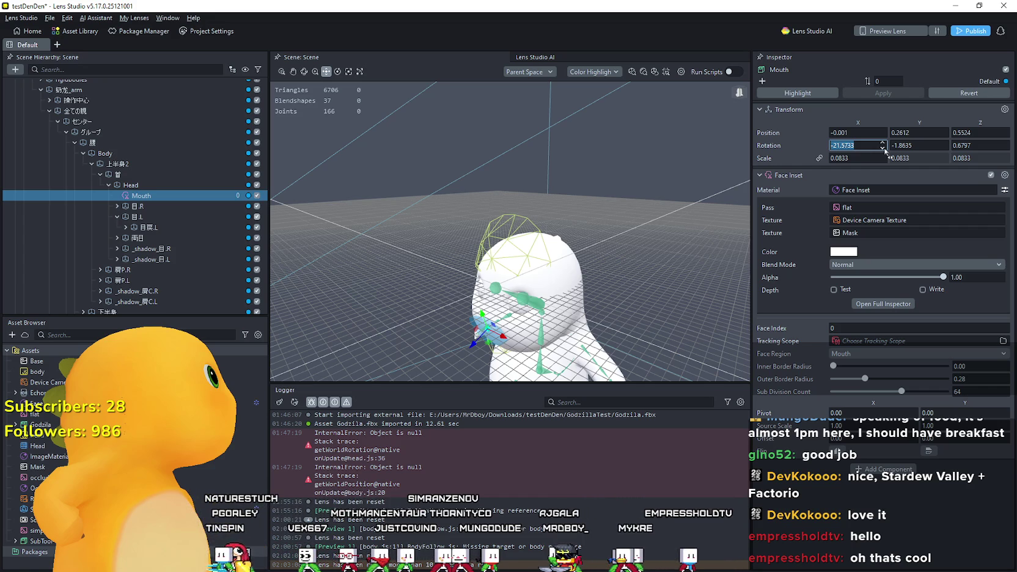
left_click(884, 149)
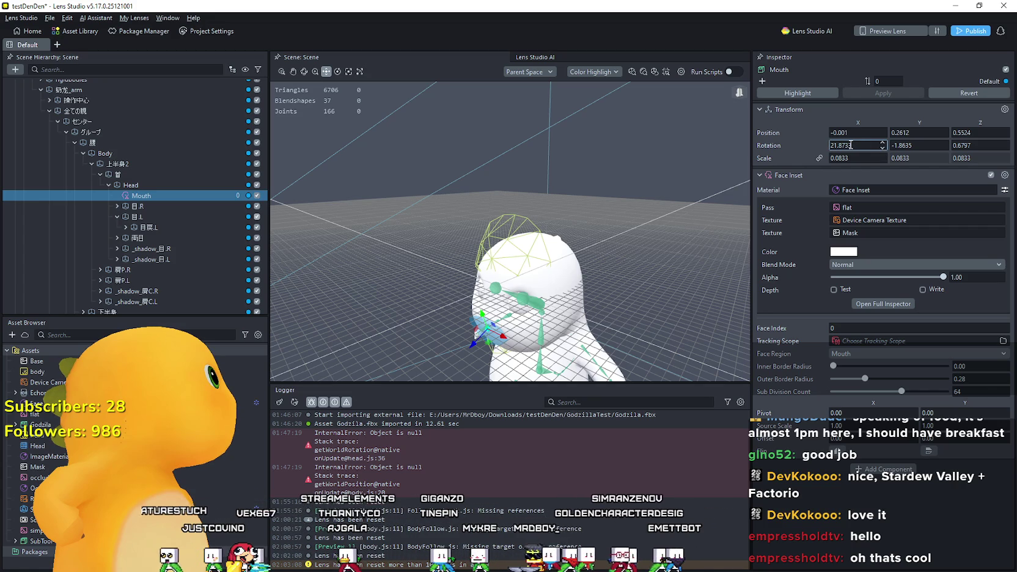
double_click(851, 145)
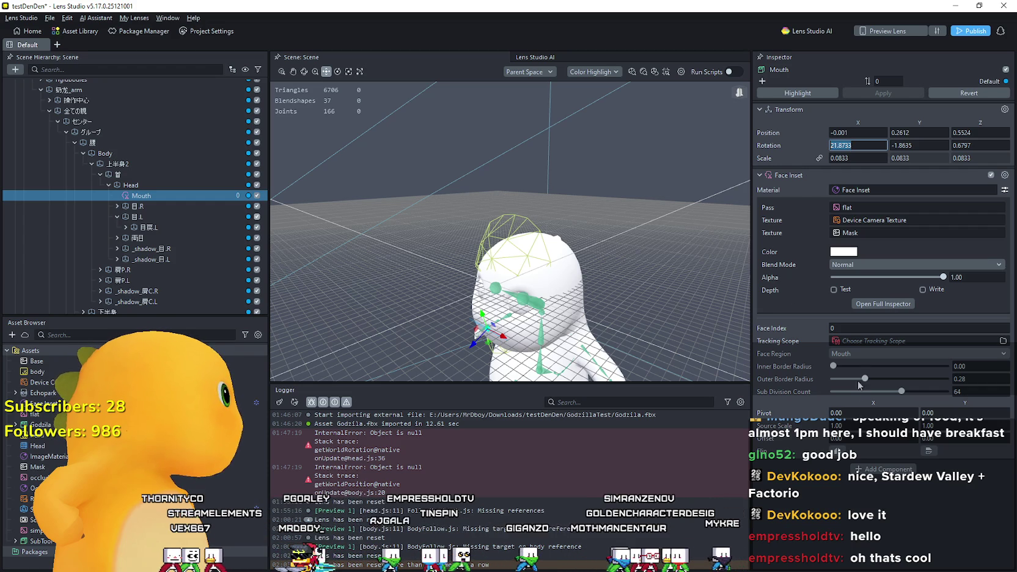
Adjust the Mouth's Face Inset to outer border radius 0.36 and subdivision count 56.
left_click(848, 366)
left_click_drag(848, 367, 864, 368)
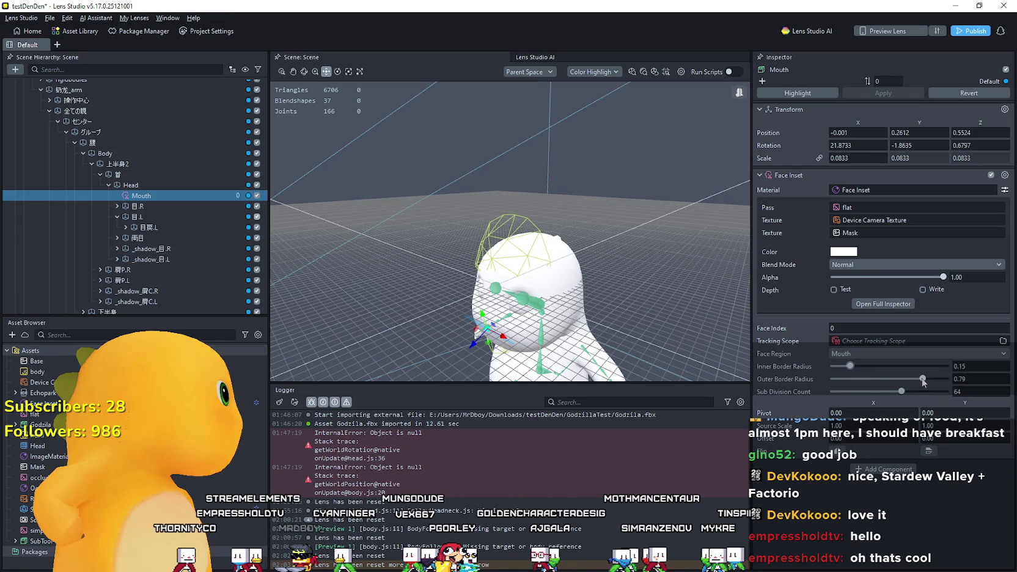
mouse_move(930, 379)
left_mouse_down()
mouse_move(874, 384)
mouse_move(833, 366)
left_mouse_up()
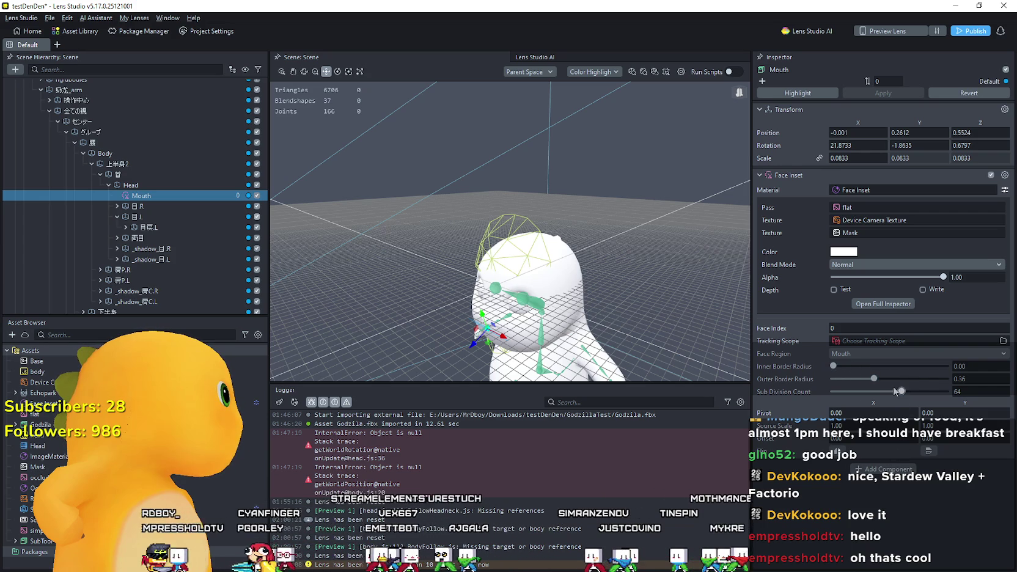
left_click_drag(900, 391, 892, 392)
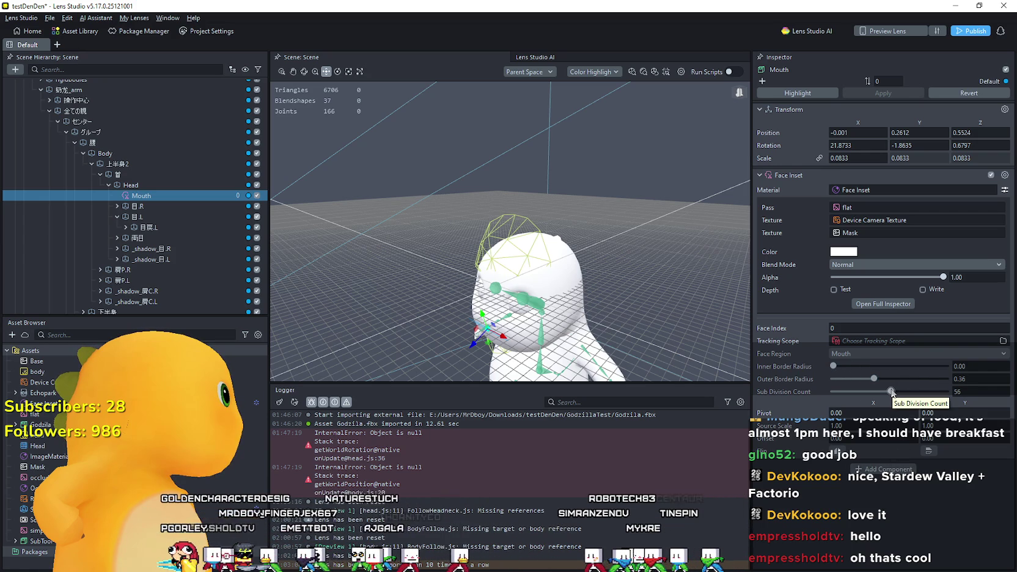
Negate the Mouth's X rotation so it reads -21.8733.
left_click(832, 145)
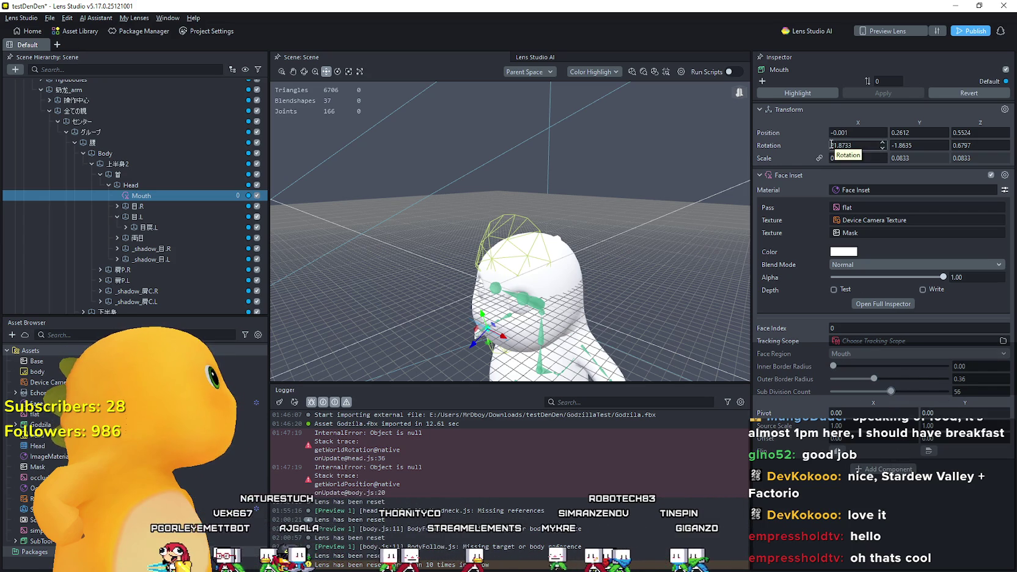
type("-")
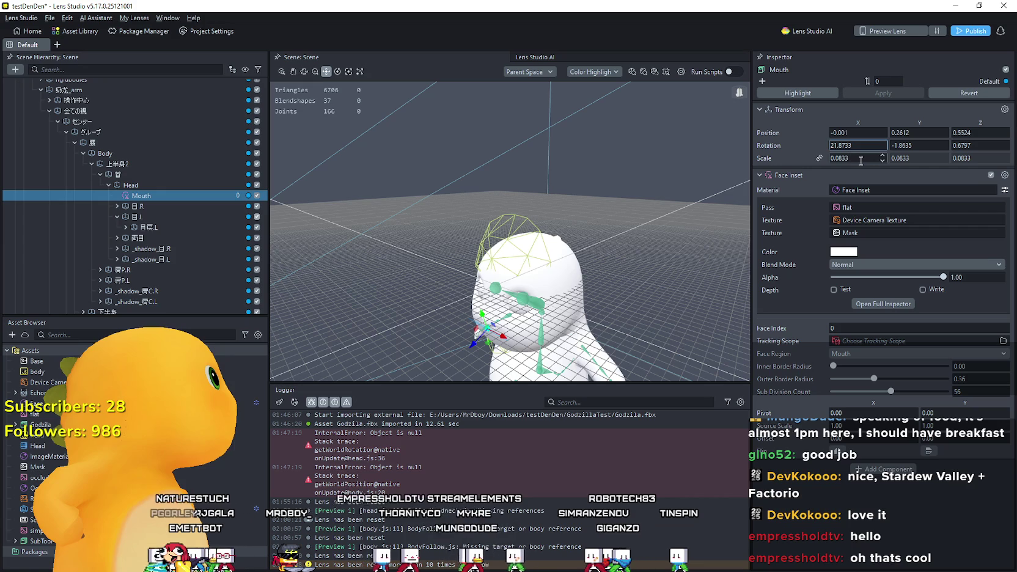
key("Return")
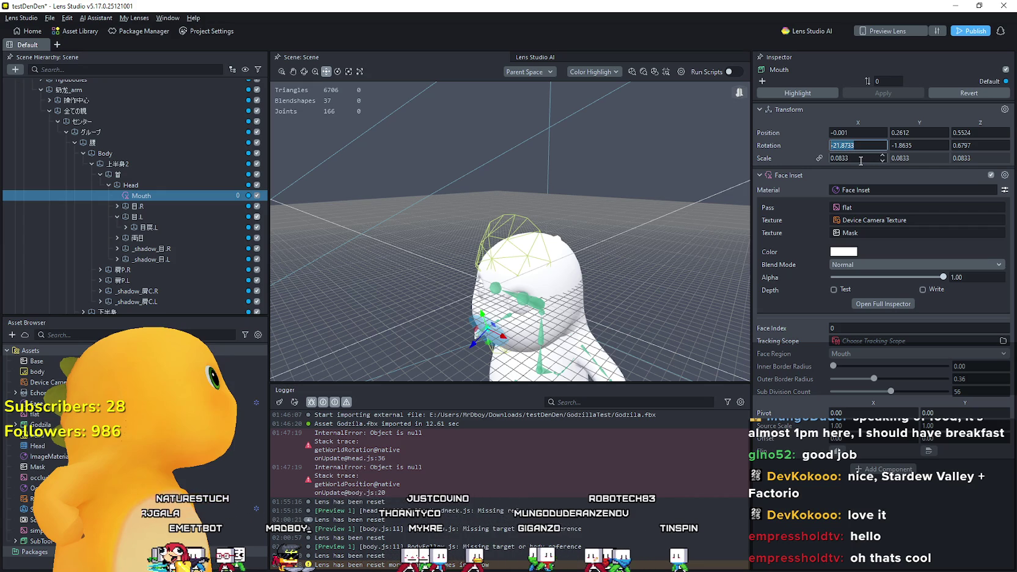
left_click(867, 146)
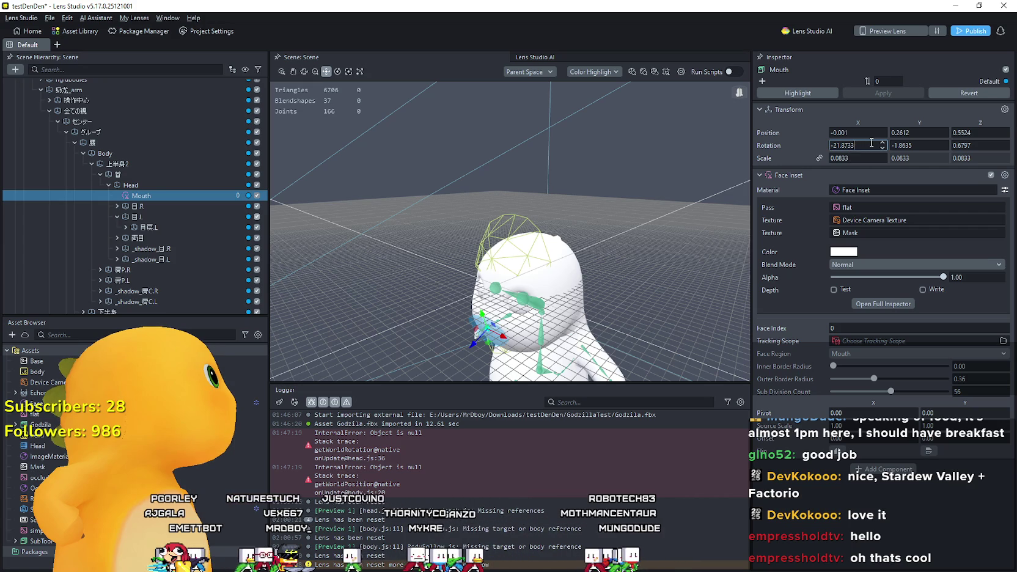
Scale the Mouth down from 0.0833 to 0.0533 and set its Y rotation to -1.8235.
left_click(945, 149)
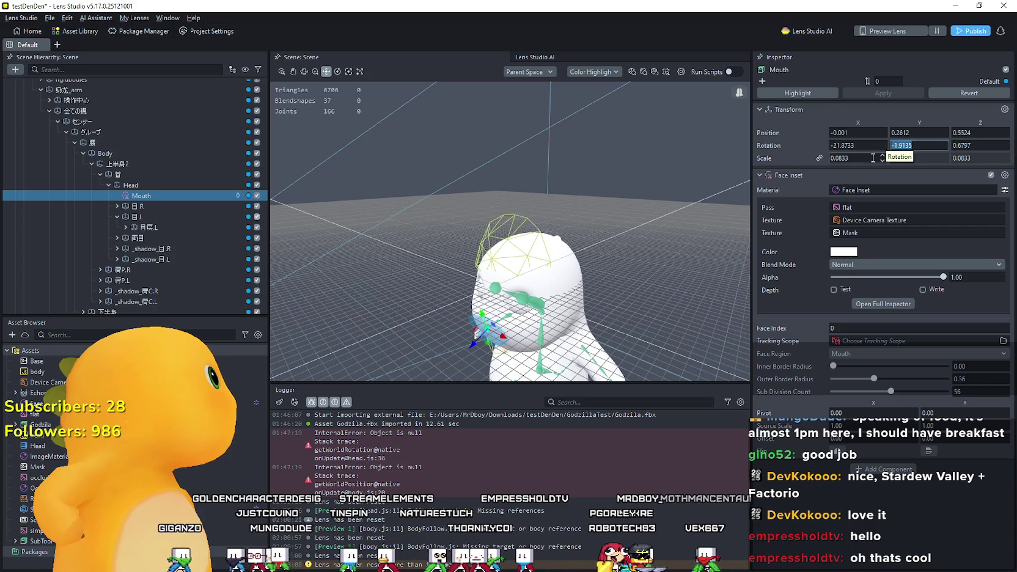
left_click_drag(882, 160, 886, 164)
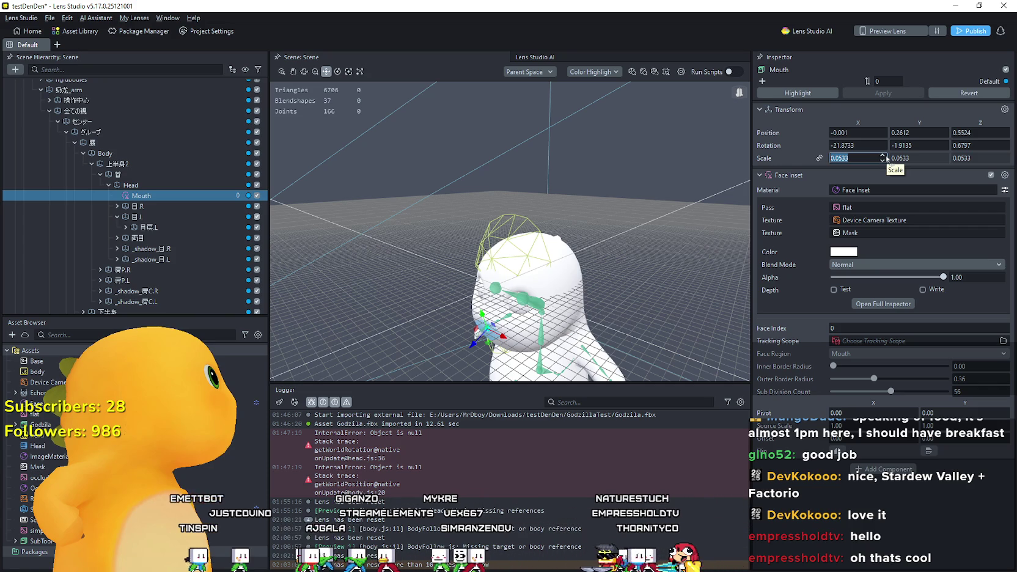
left_click(944, 148)
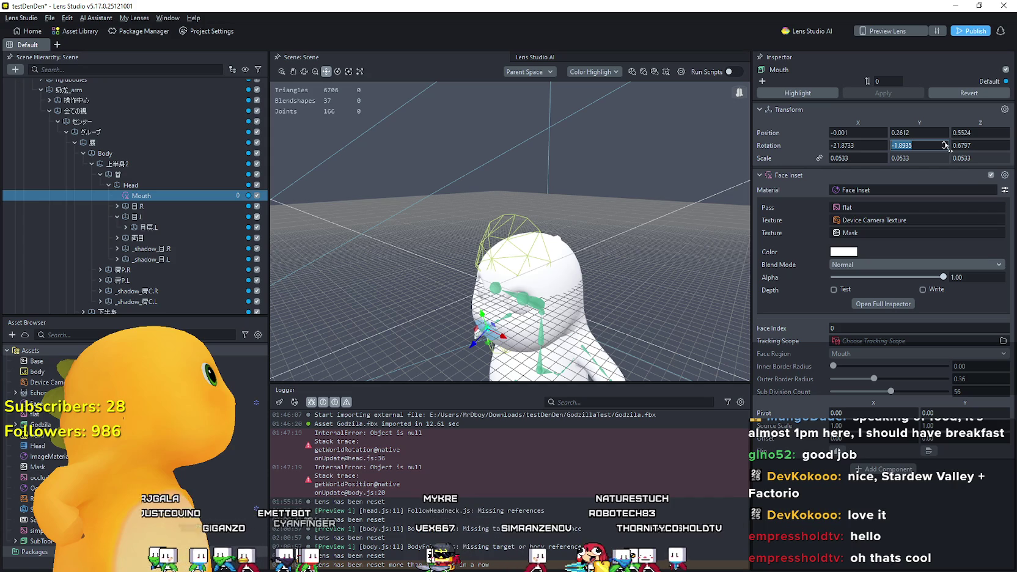
left_click(944, 143)
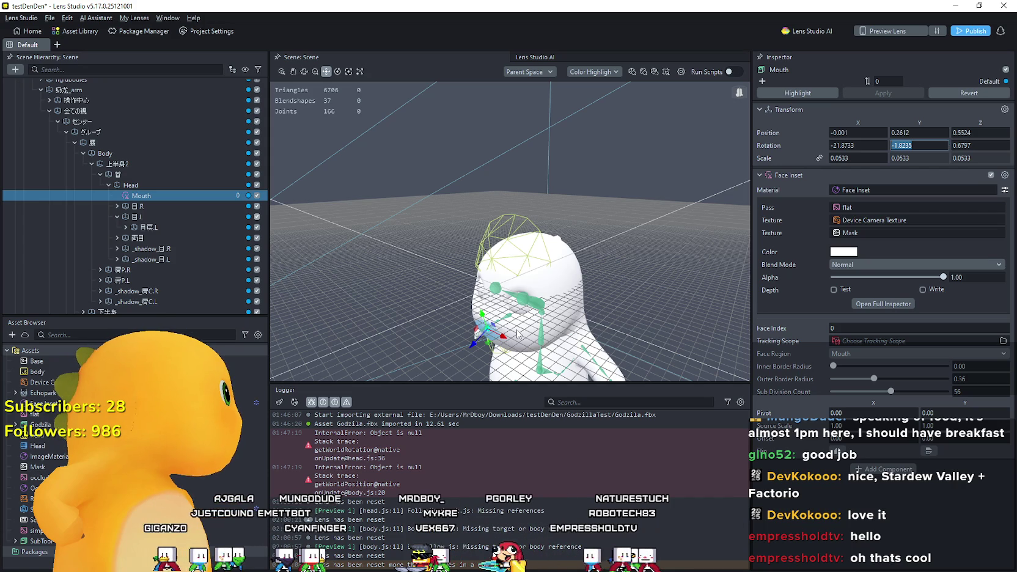
left_click_drag(592, 318, 590, 321)
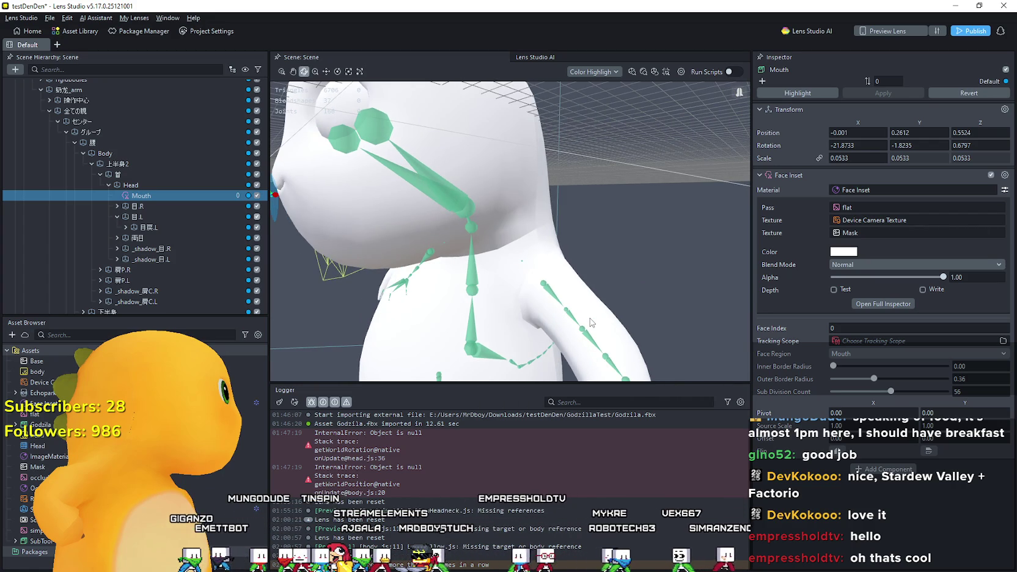
Step the Mouth's X rotation down a few notches.
key("w")
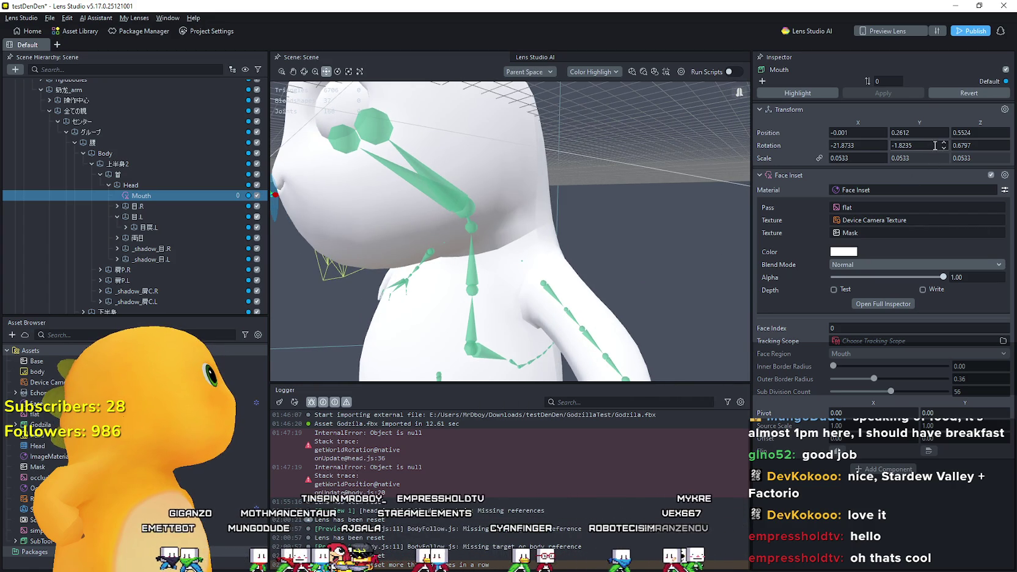
left_click(883, 149)
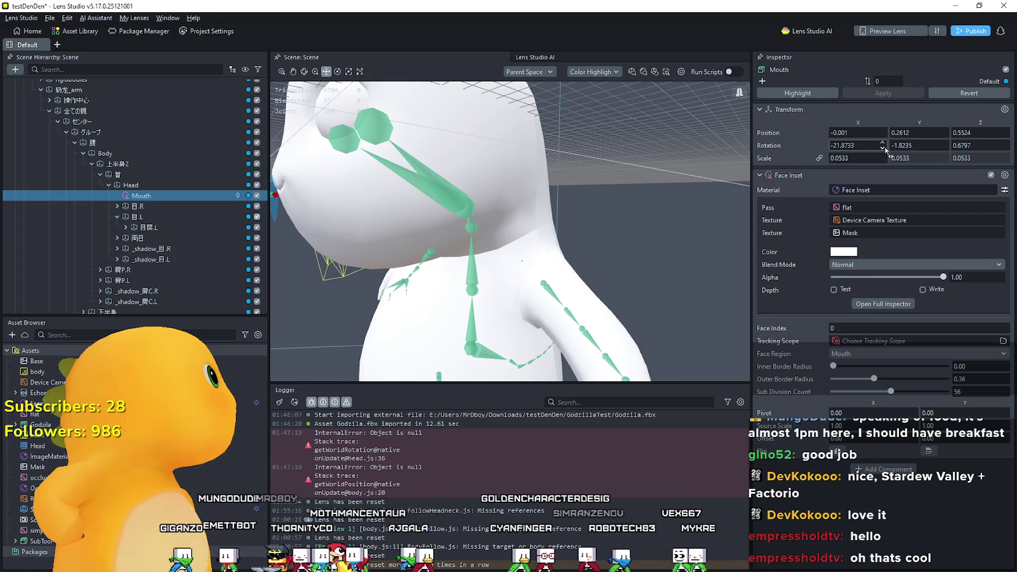
left_click(883, 148)
left_click(883, 148)
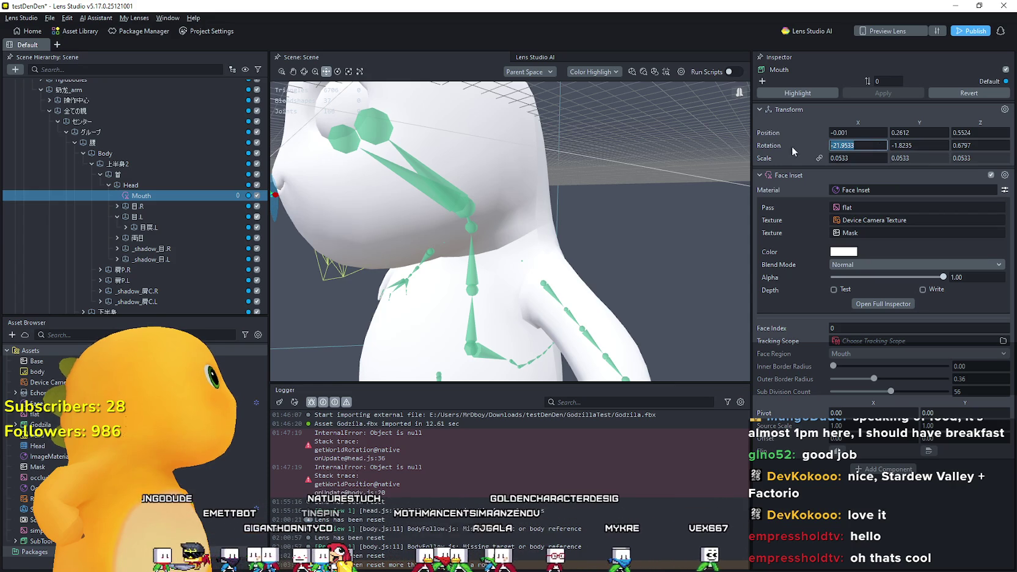
scroll(355, 177, "down", 5)
Tilt the Mouth in local space to X rotation -11.6516 and enlarge it to scale 0.1033.
key("w")
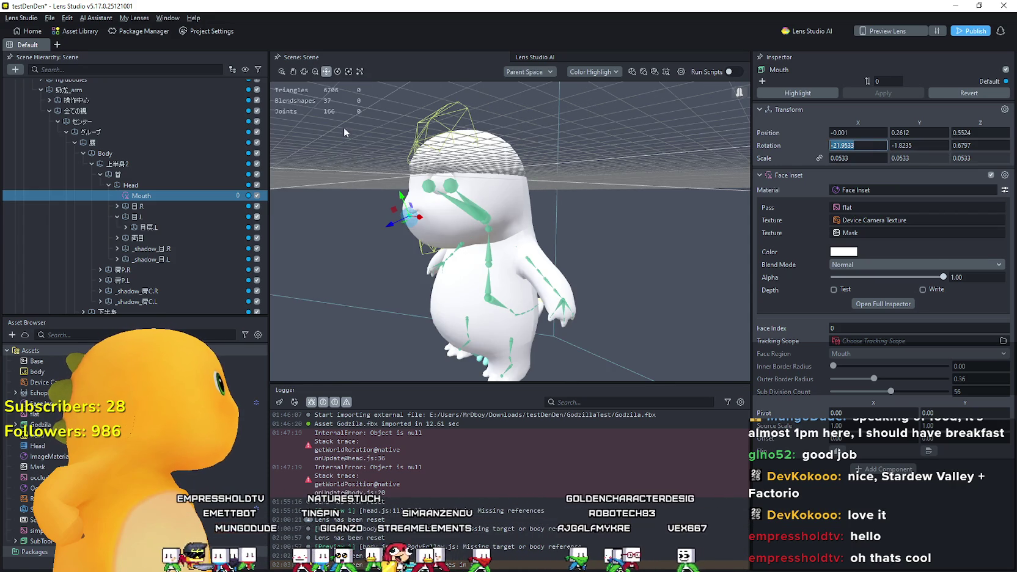
key("f")
scroll(349, 125, "down", 5)
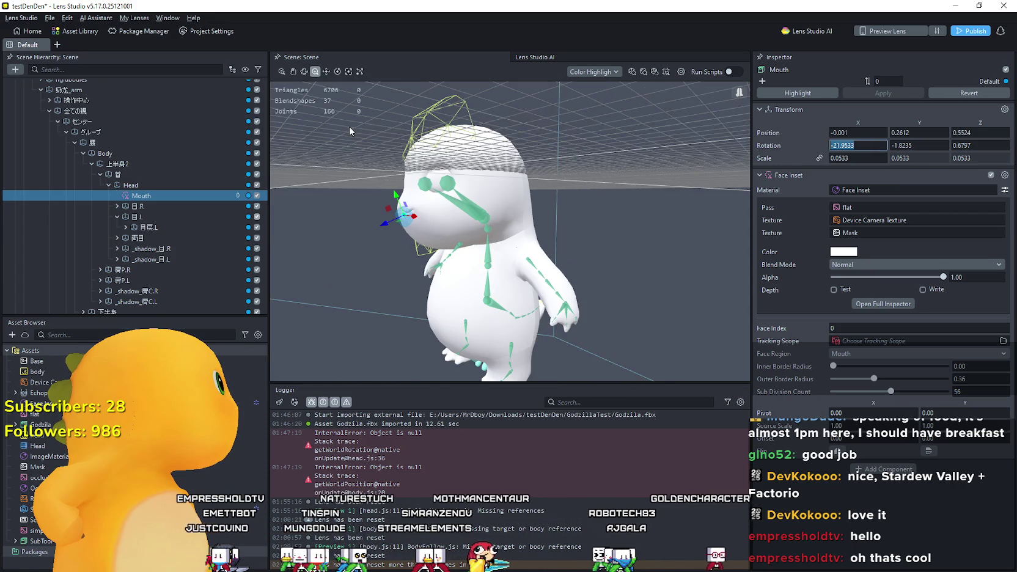
left_click(340, 72)
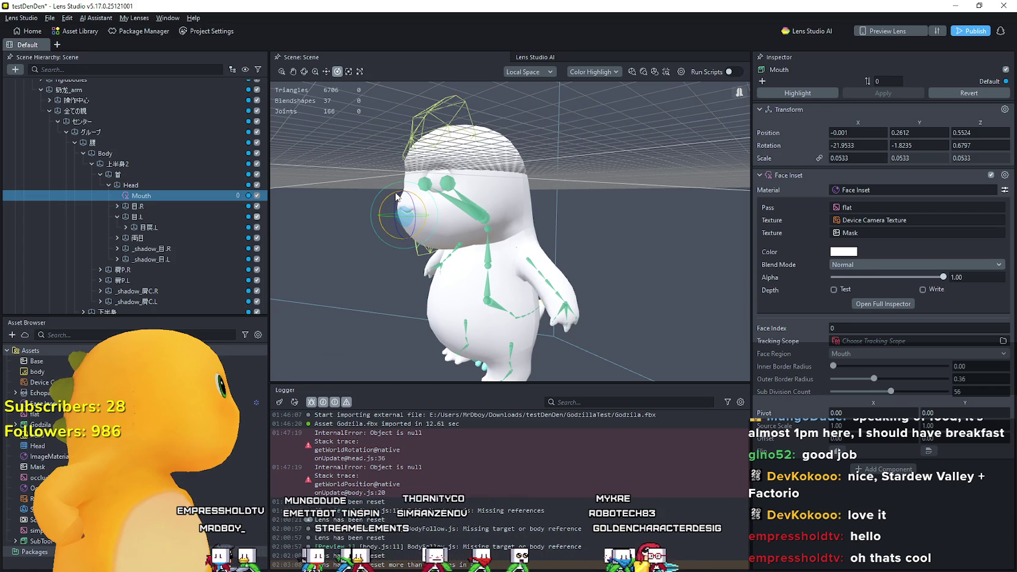
left_click_drag(392, 196, 391, 197)
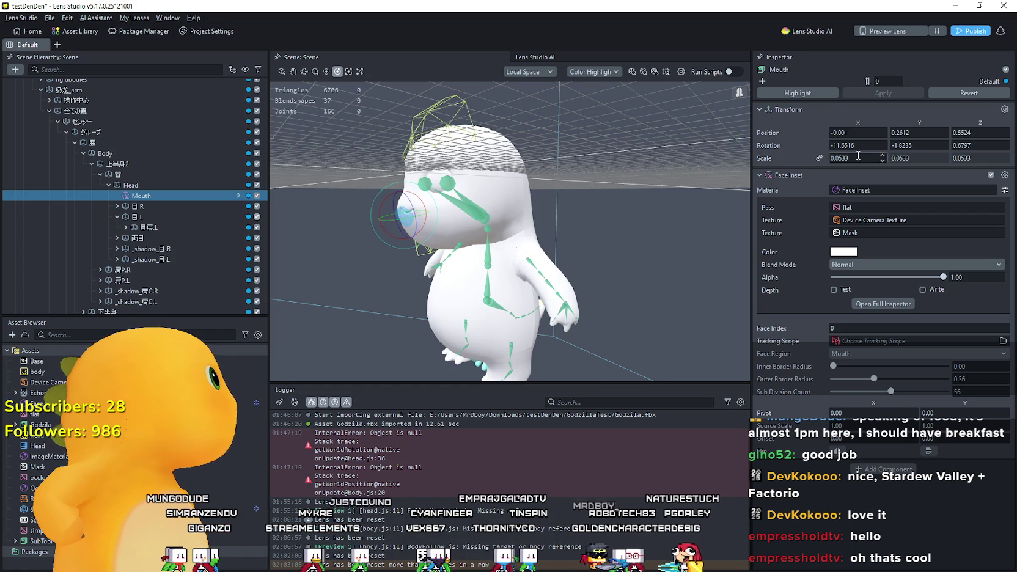
left_click_drag(882, 158, 882, 157)
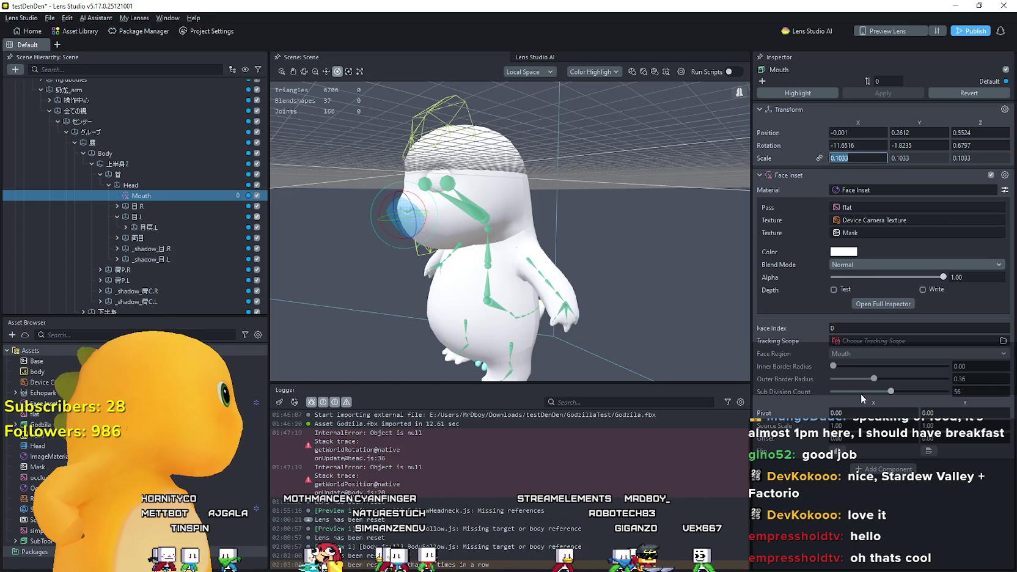
Set the Face Inset to outer border radius 0.73, inner border radius 0 and subdivision count 59.
left_click_drag(834, 366, 854, 366)
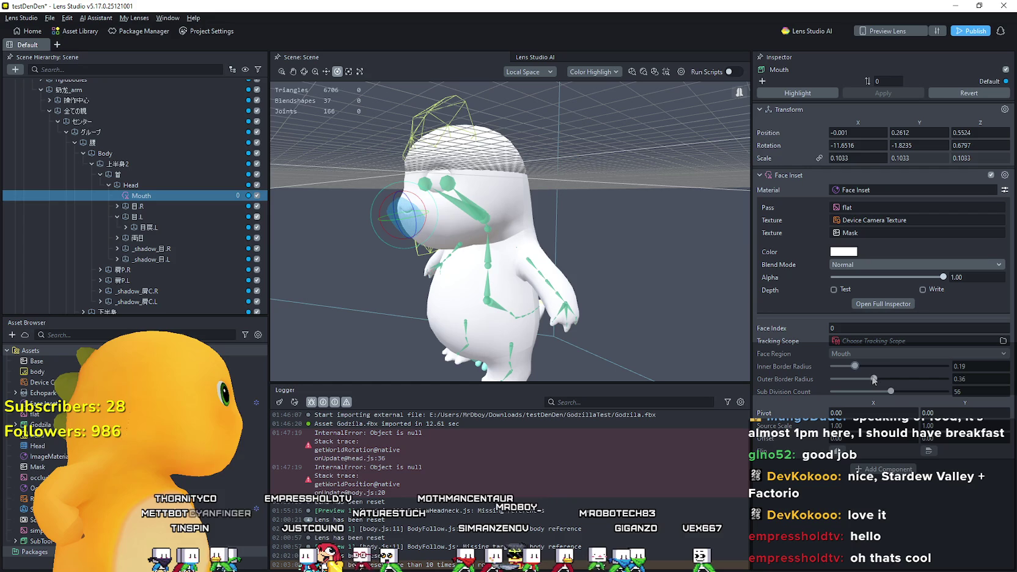
left_click_drag(874, 379, 855, 379)
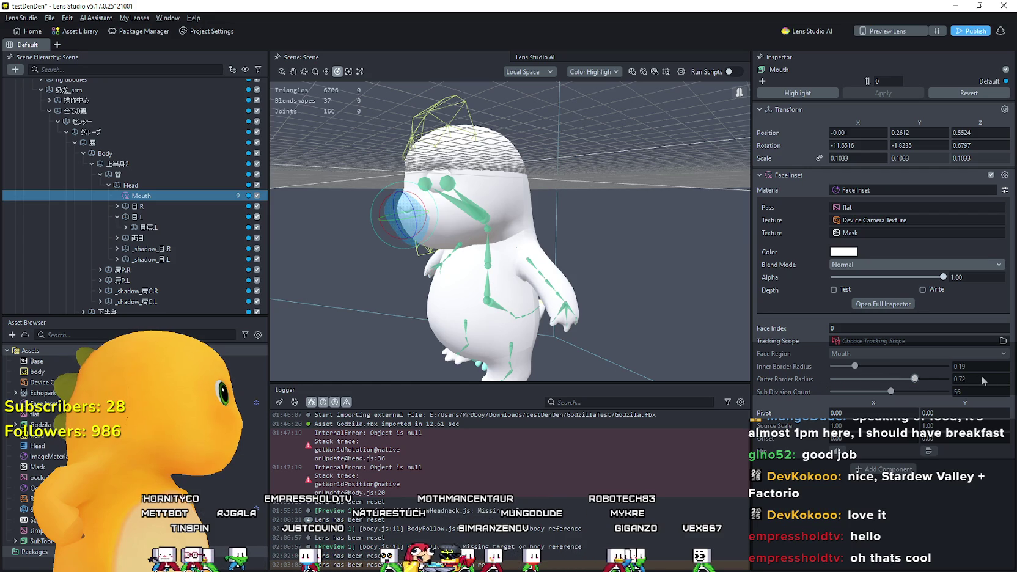
left_click_drag(888, 379, 981, 378)
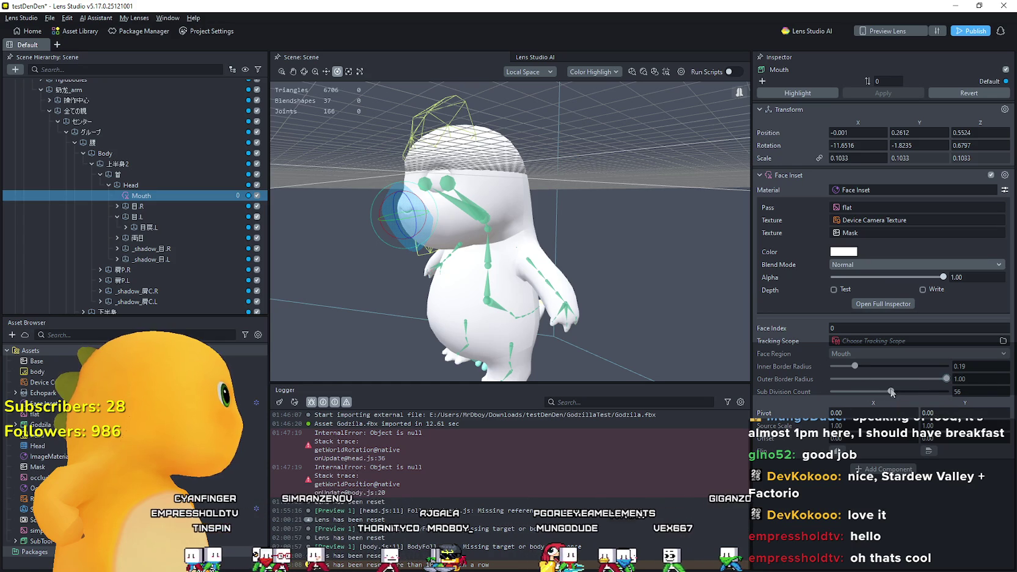
mouse_move(887, 395)
left_mouse_down()
mouse_move(832, 392)
mouse_move(785, 405)
mouse_move(835, 392)
left_mouse_up()
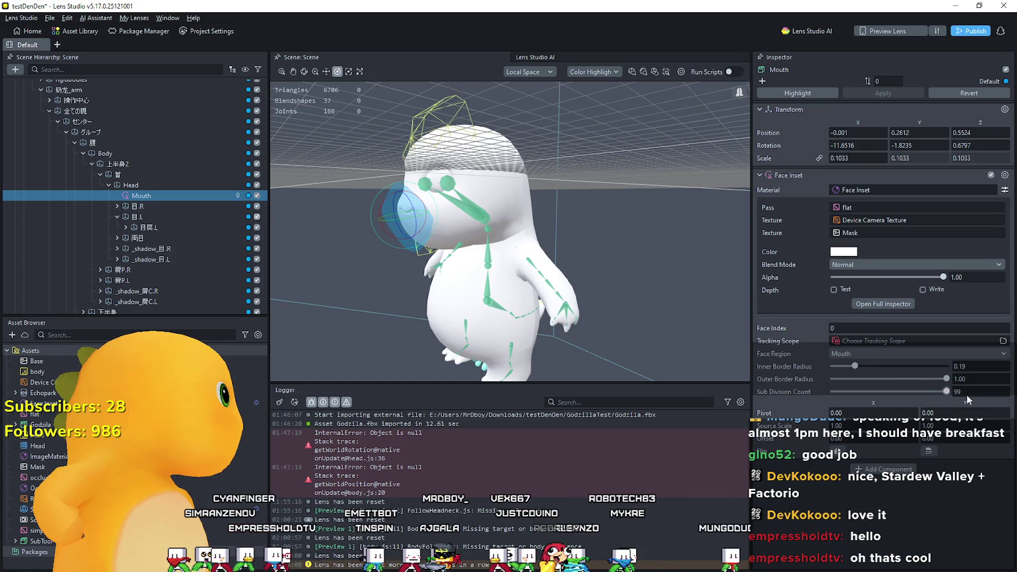
left_click(881, 394)
left_click(911, 392)
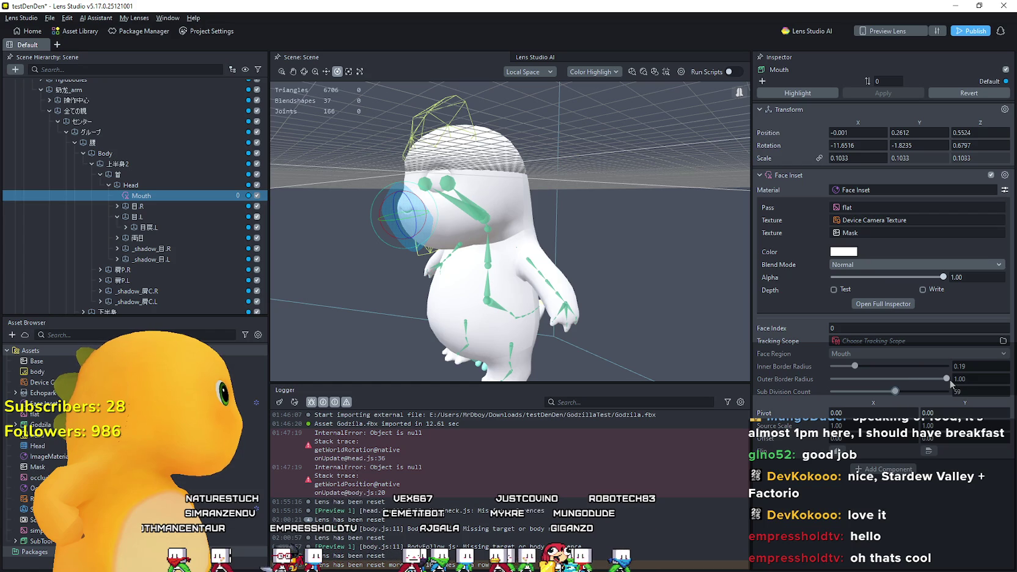
left_click_drag(933, 379, 913, 384)
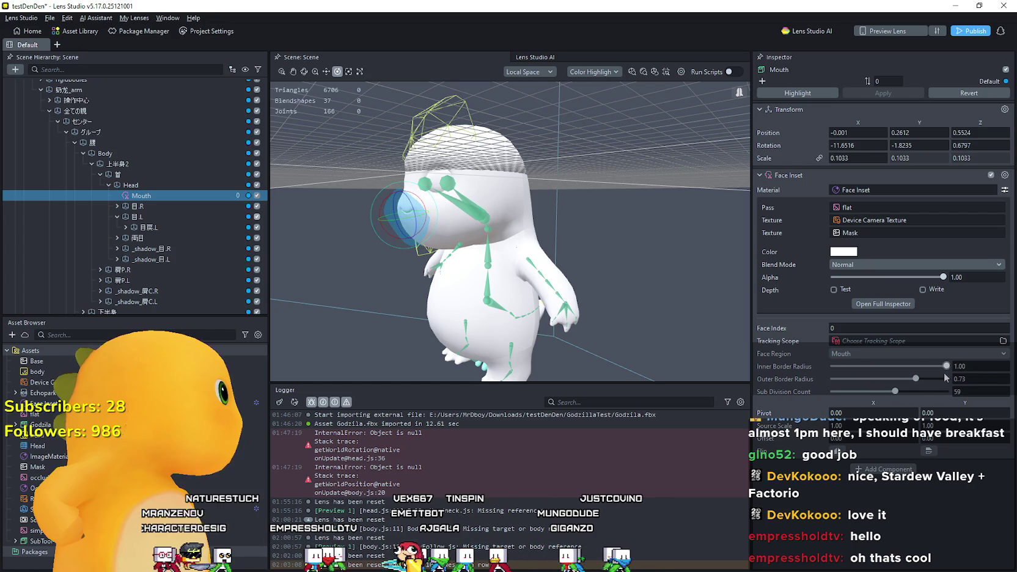
left_click_drag(946, 366, 843, 367)
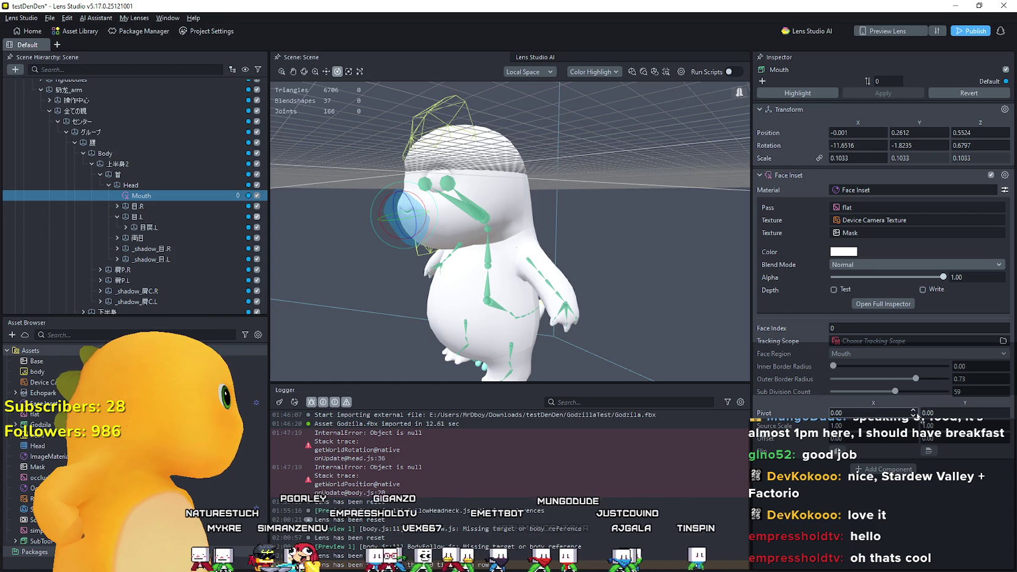
Raise the inset's Pivot X up to 0.40.
left_click(913, 411)
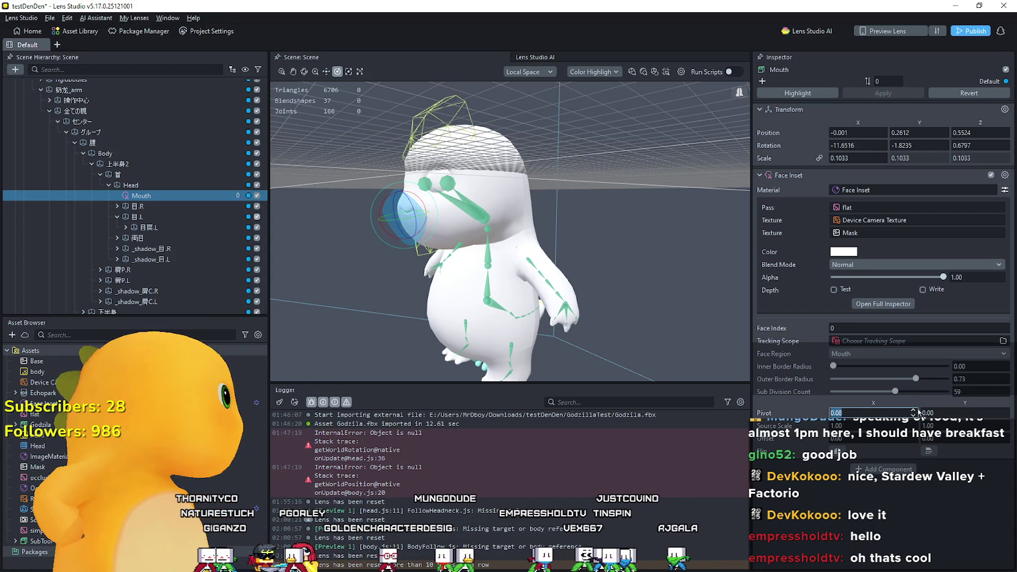
left_click(913, 411)
left_click(913, 410)
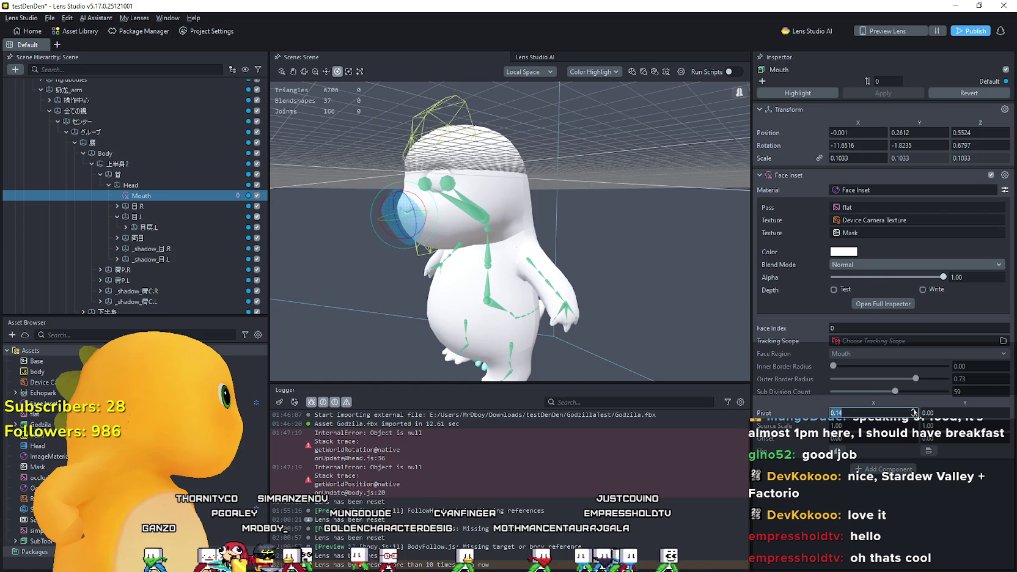
left_click(913, 411)
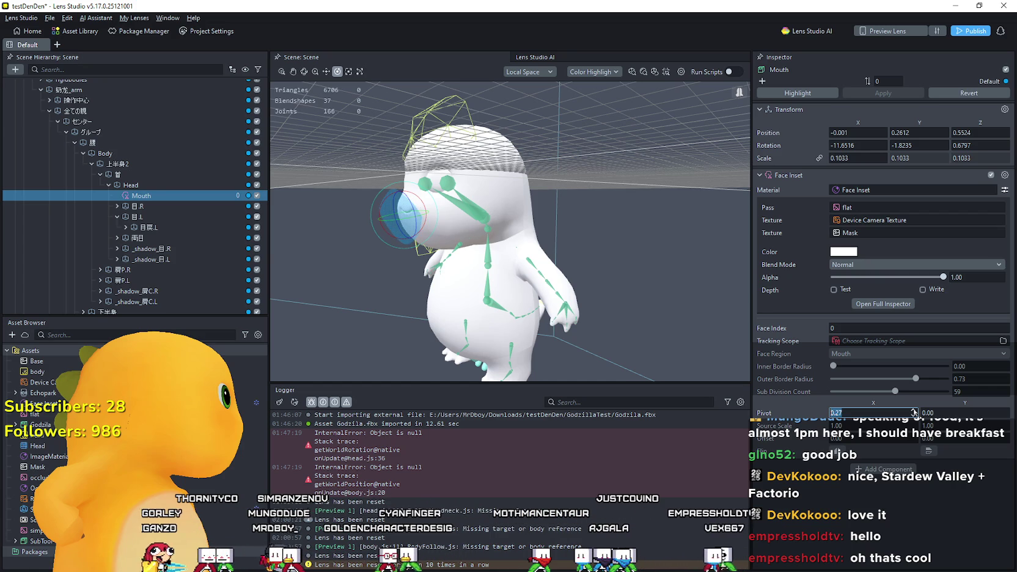
left_click(913, 411)
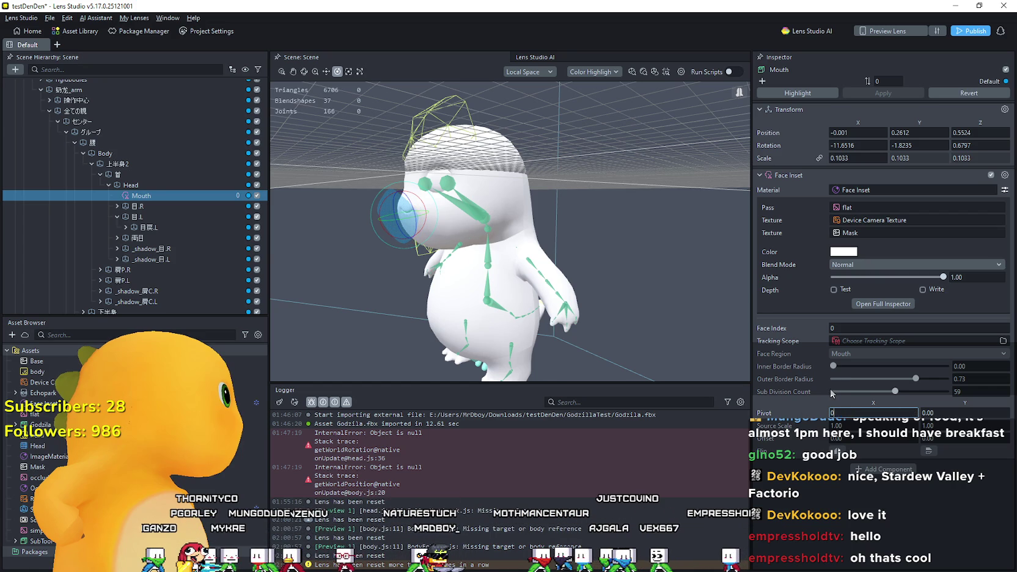
Reset Pivot X to 0 and scale the Mouth uniformly to 0.06.
left_click(880, 412)
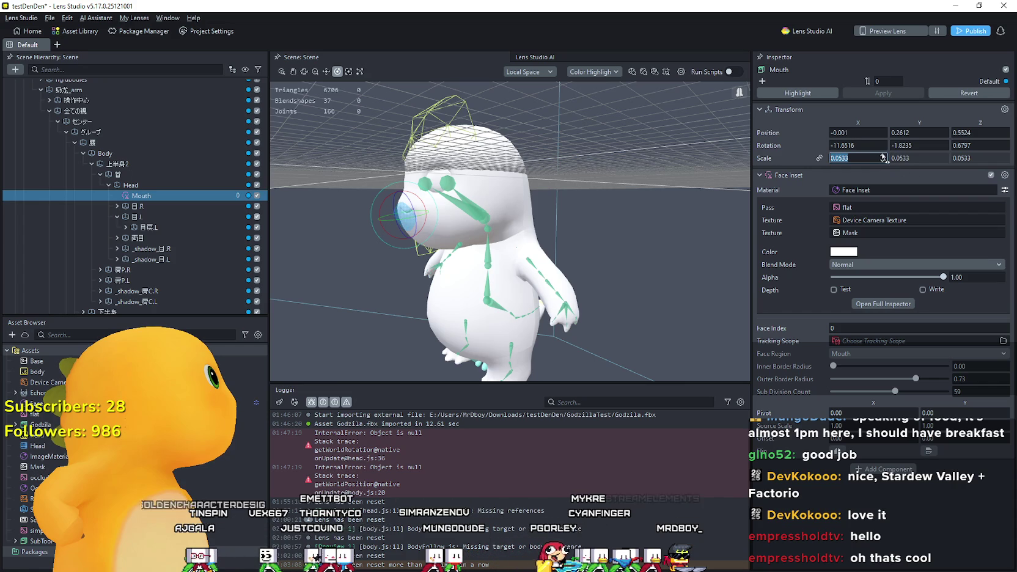
left_click(882, 156)
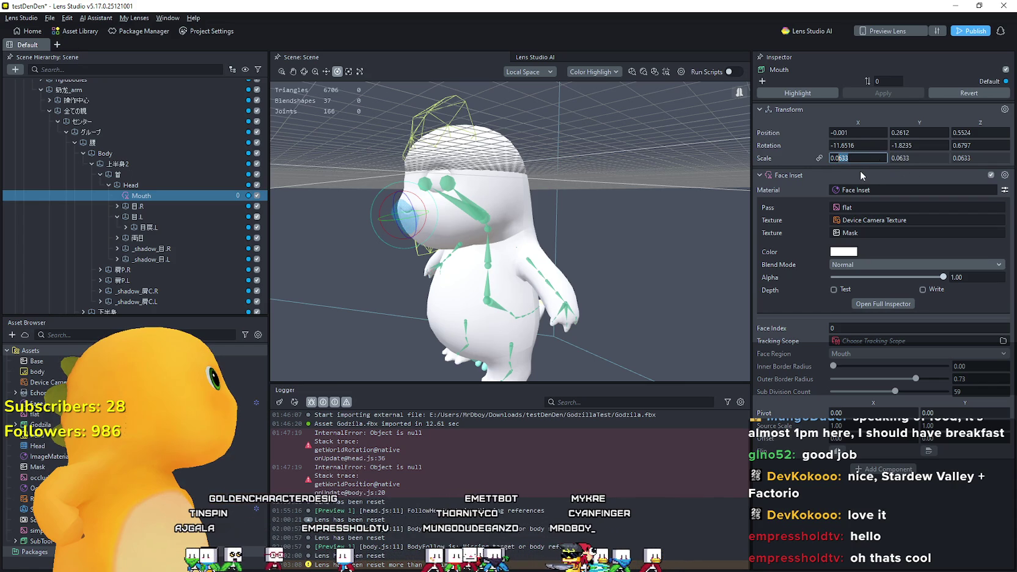
key("Return")
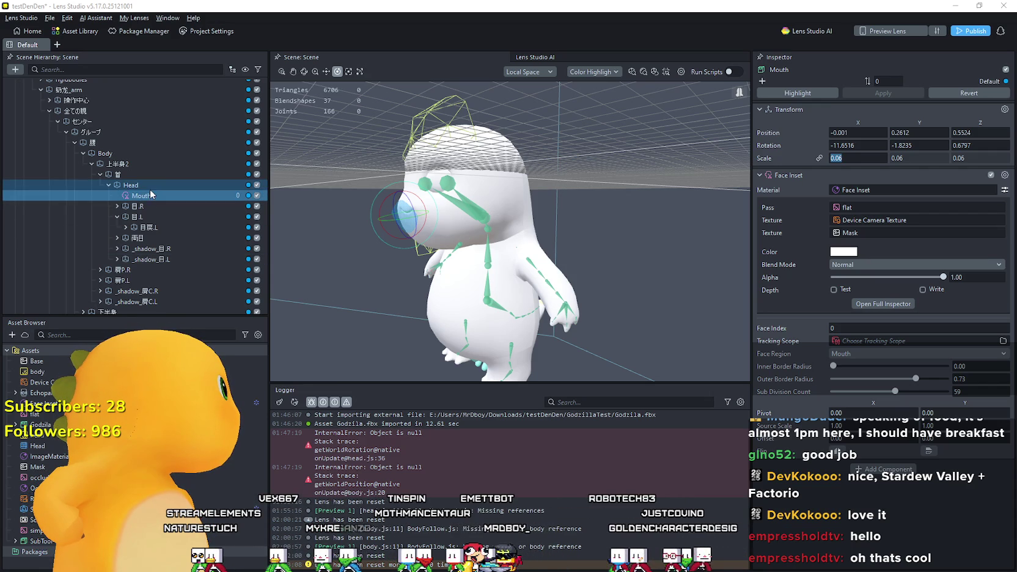
Duplicate the Mouth face inset under Head and name the copy 'Left Eye'.
left_click(150, 188)
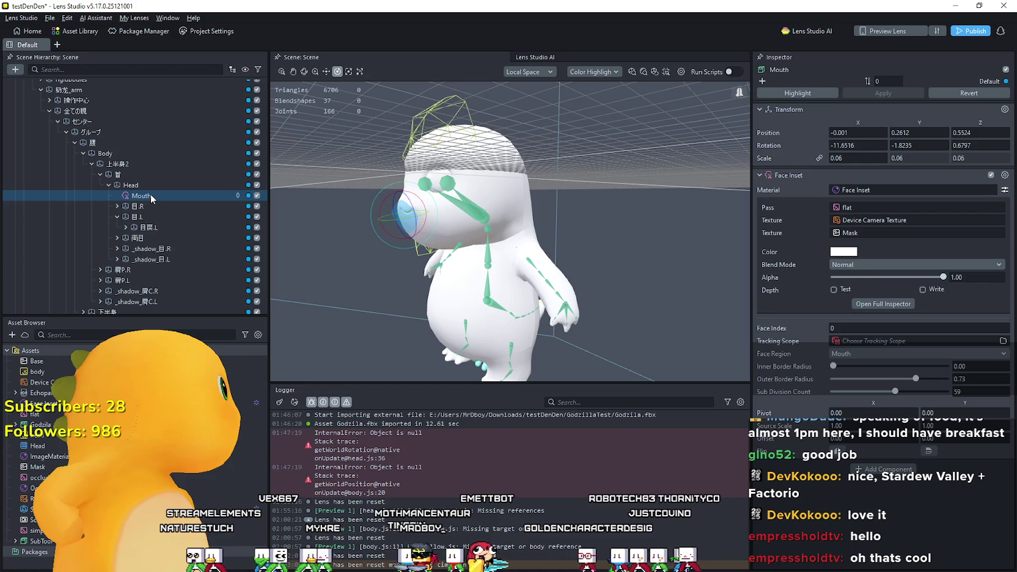
key("ctrl+d")
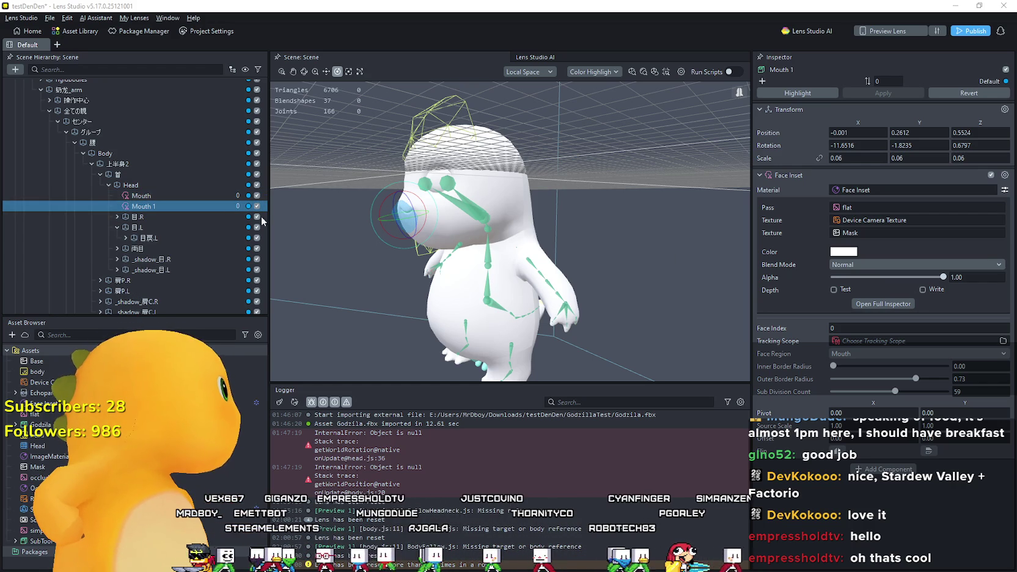
double_click(167, 206)
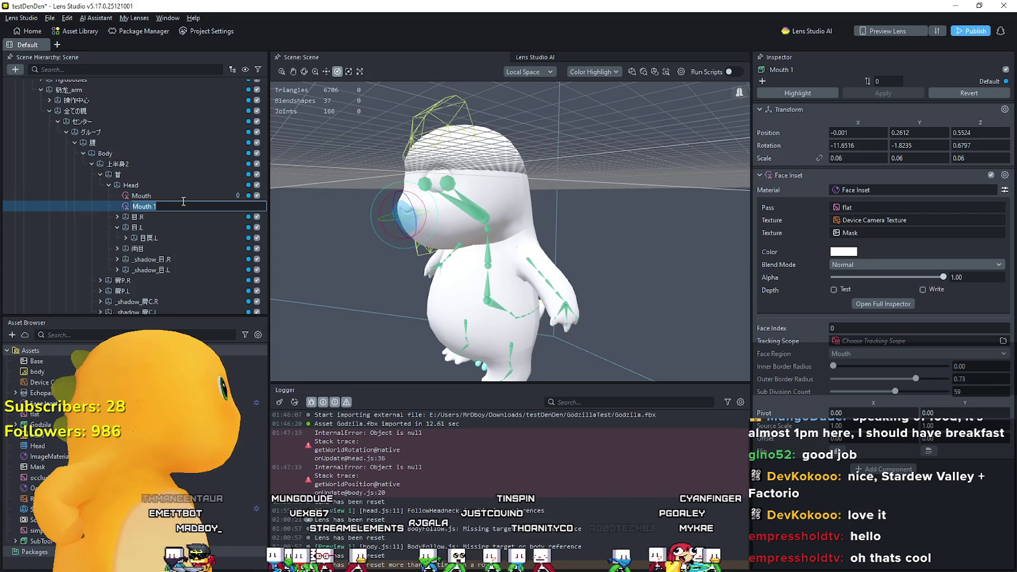
type("Left Eye")
key("Return")
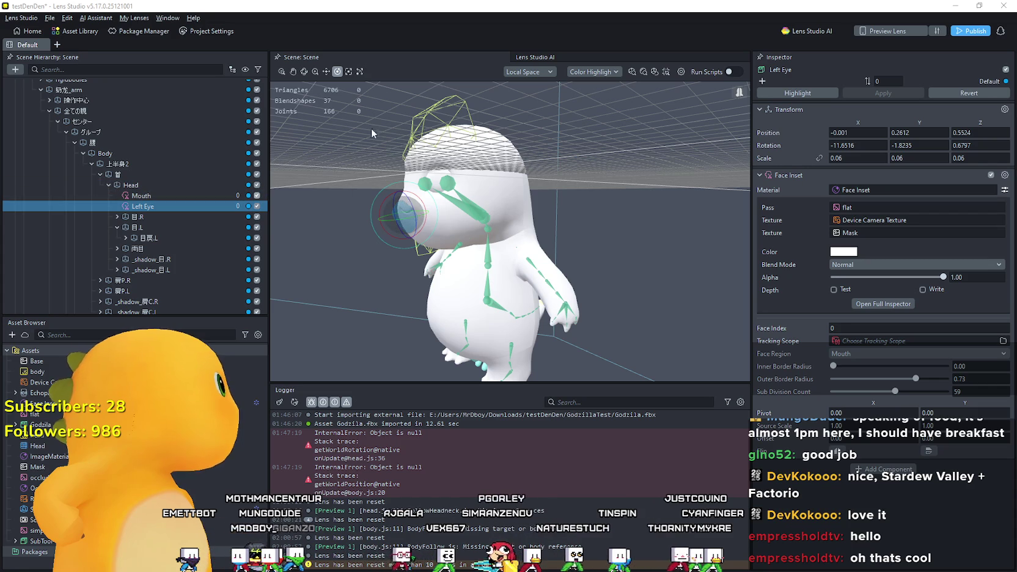
Move Left Eye to -0.1877, 0.4378, 0.5524 on the head and set its Face Region to Left Eye.
left_click(326, 72)
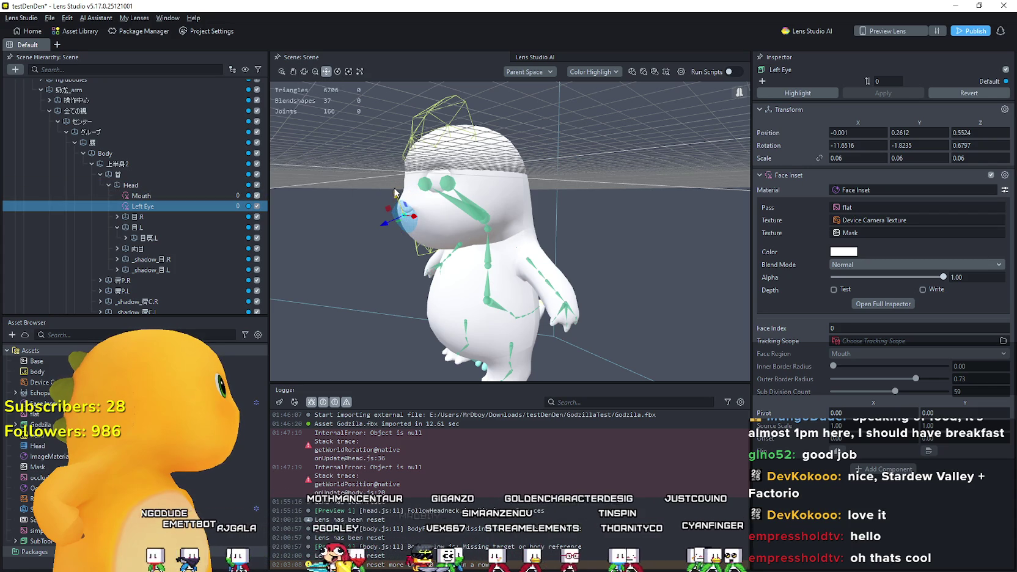
left_click_drag(395, 192, 384, 147)
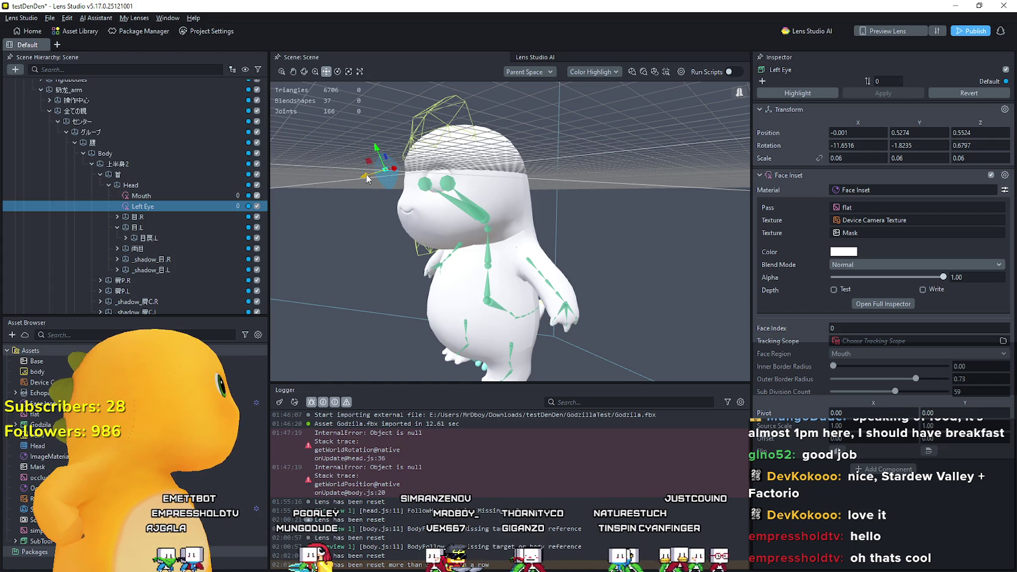
mouse_move(367, 177)
left_mouse_down()
mouse_move(458, 225)
mouse_move(468, 218)
left_mouse_up()
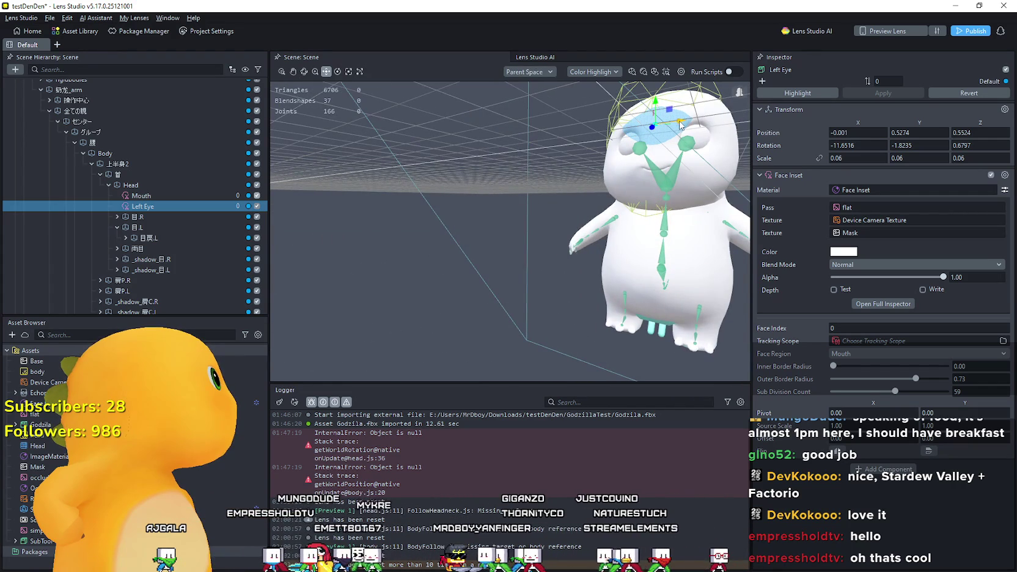
left_click_drag(665, 126, 641, 132)
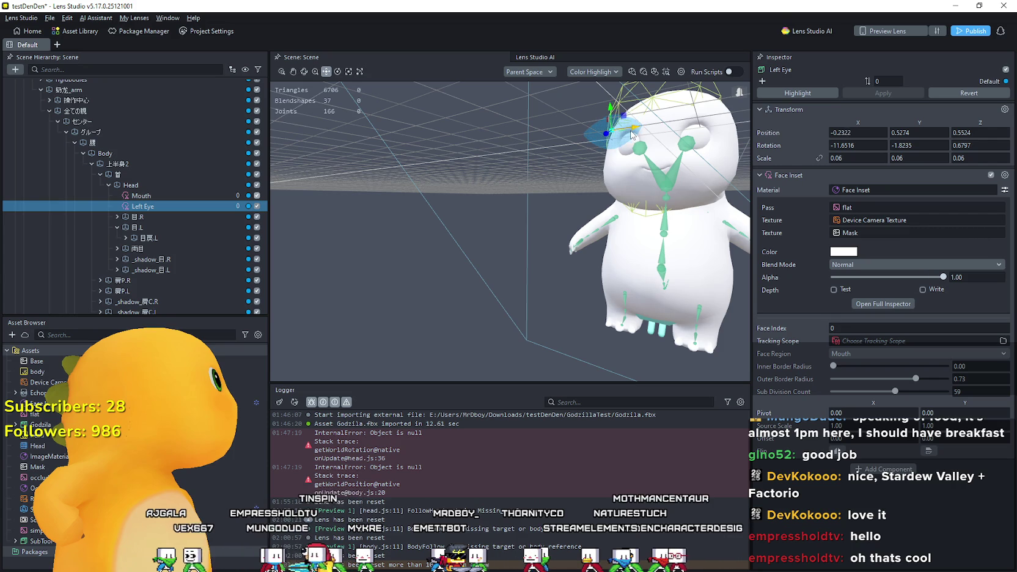
left_click_drag(603, 121, 614, 124)
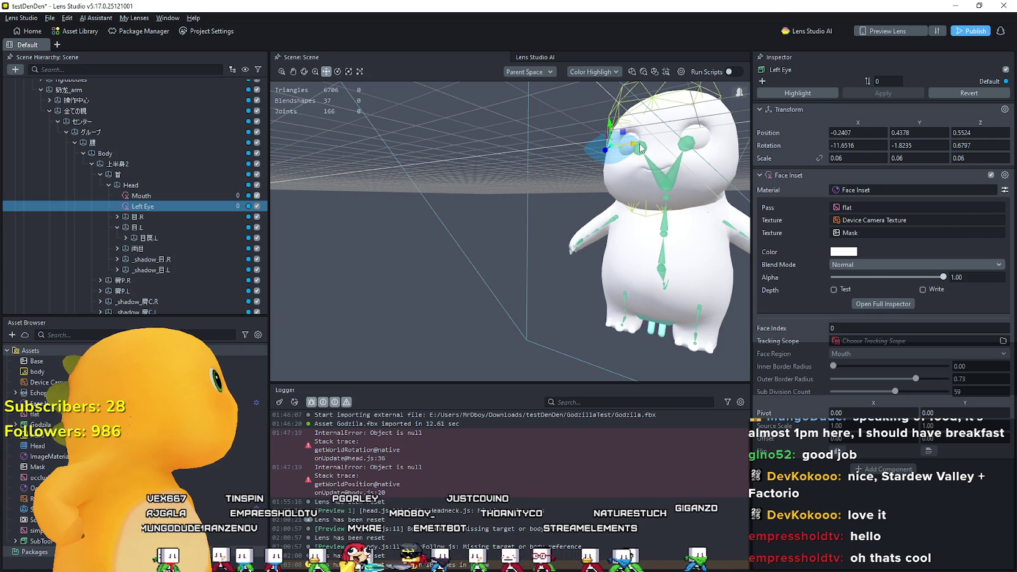
left_click_drag(640, 144, 649, 144)
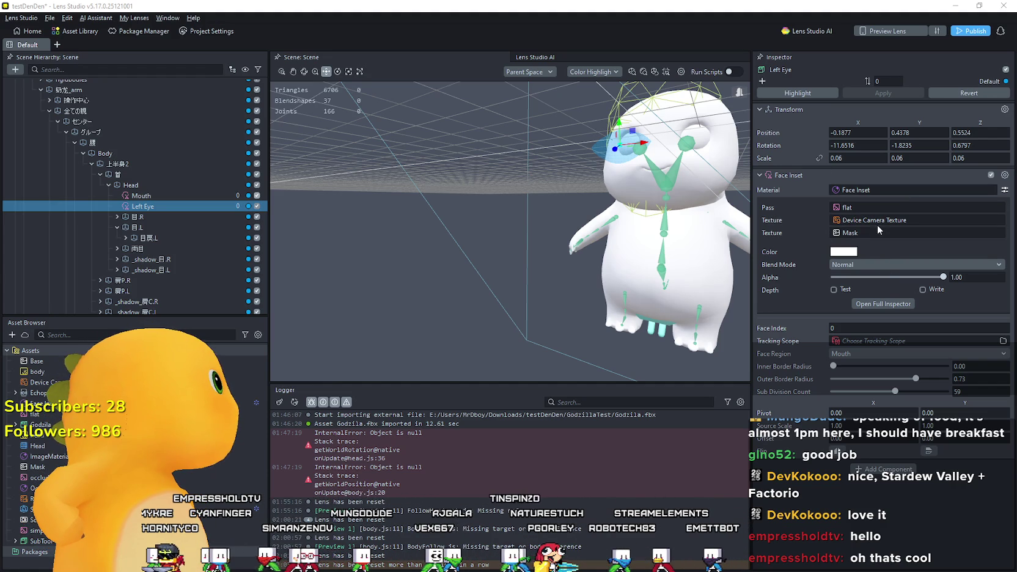
left_click(859, 355)
left_click(851, 335)
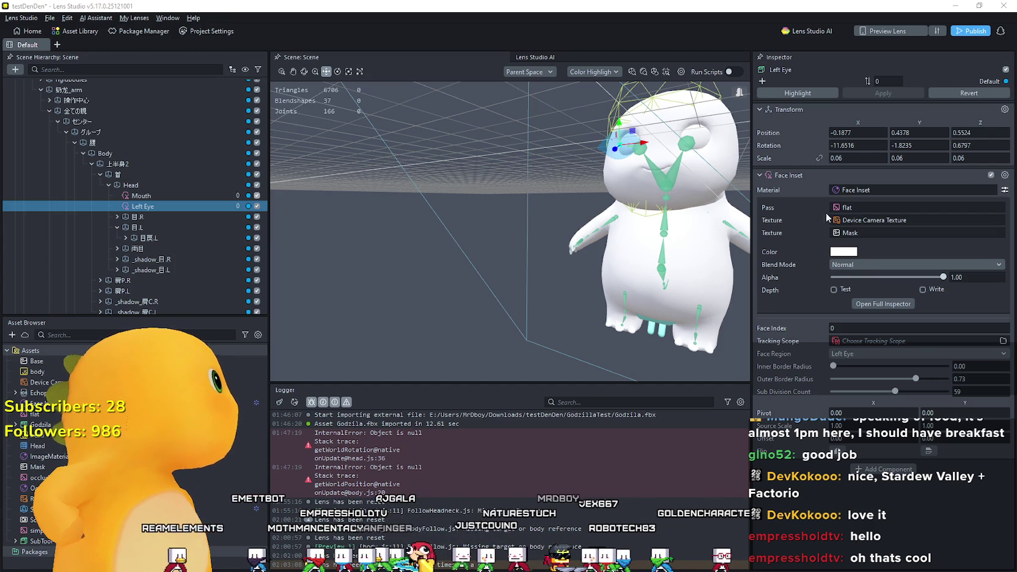
Change the Left Eye inset's Face Region to Right Eye and frame it in the view.
left_click(865, 353)
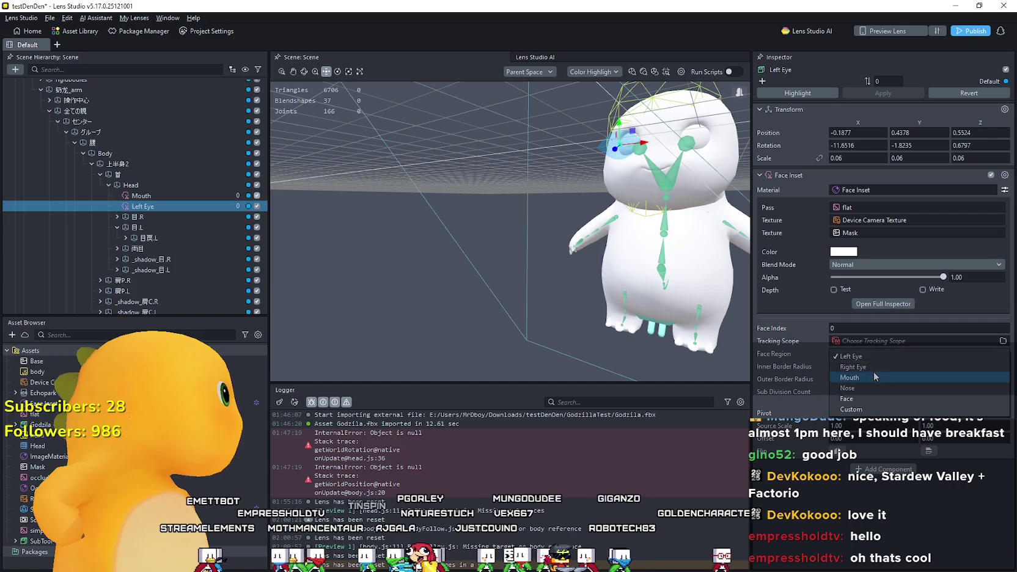
left_click(874, 376)
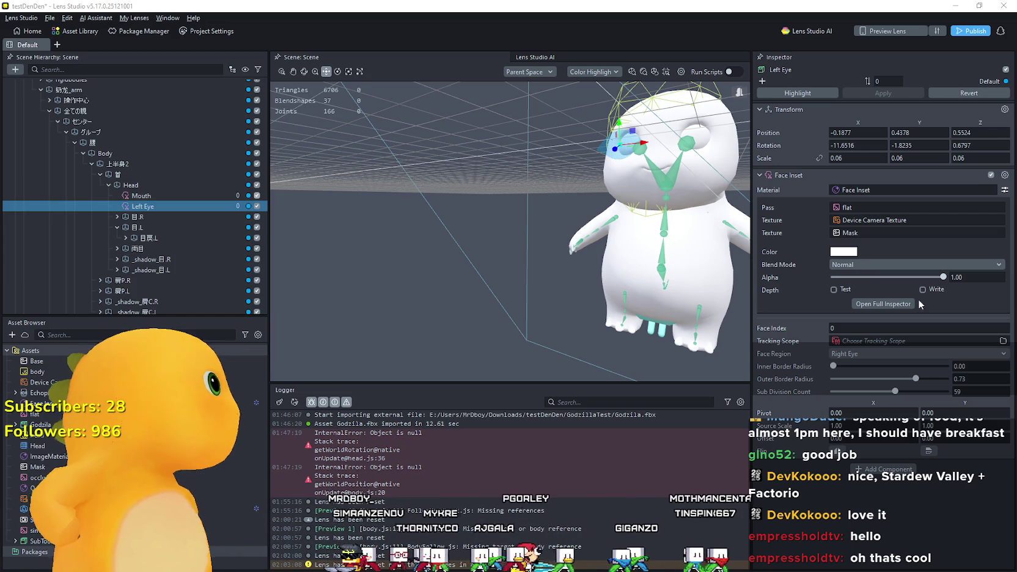
left_click_drag(599, 202, 612, 183)
key("f")
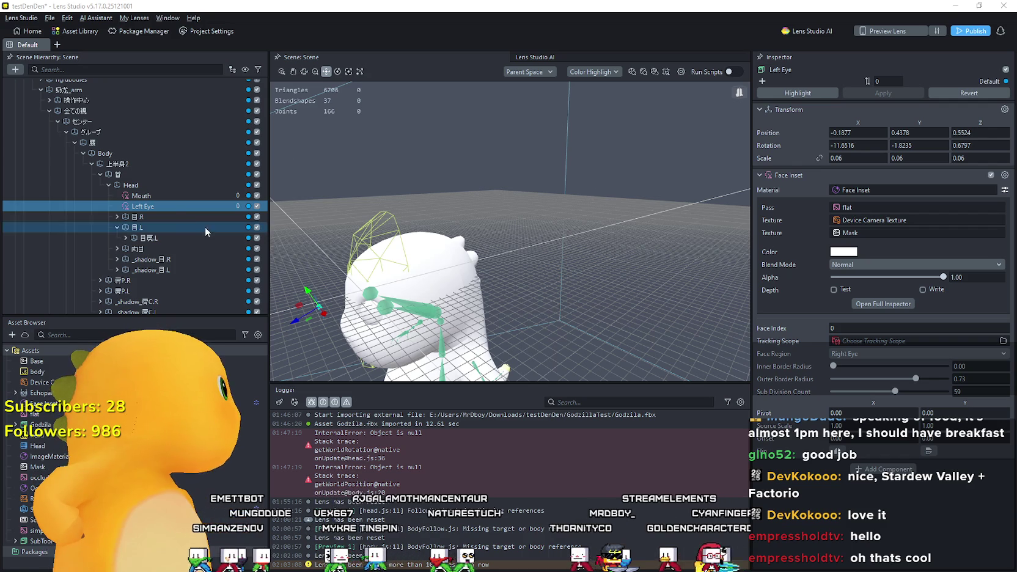
Duplicate Left Eye as 'Right Eye' under Head and set its Face Region to Left Eye.
left_click(161, 206)
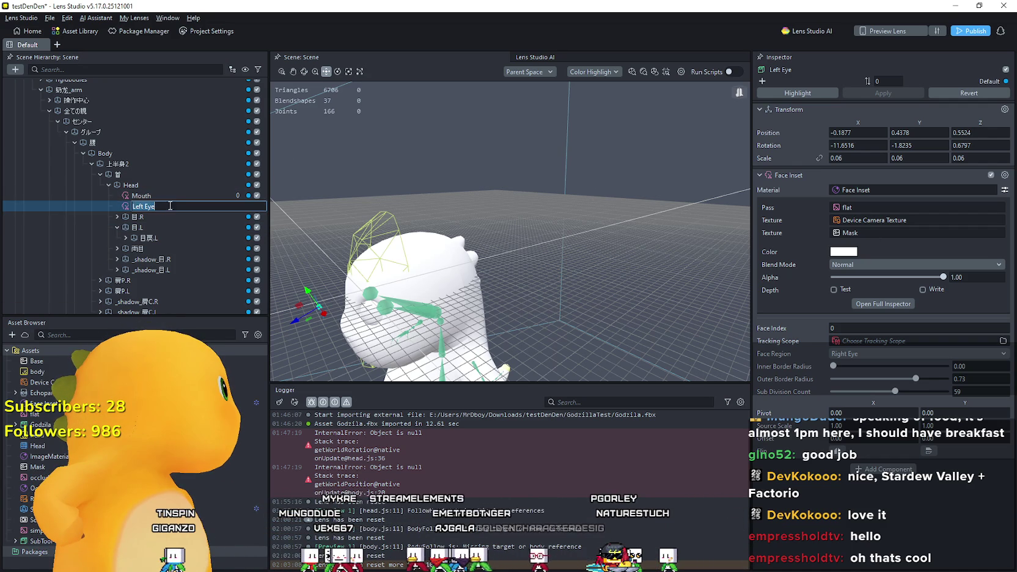
left_click(165, 185)
key("ctrl+d")
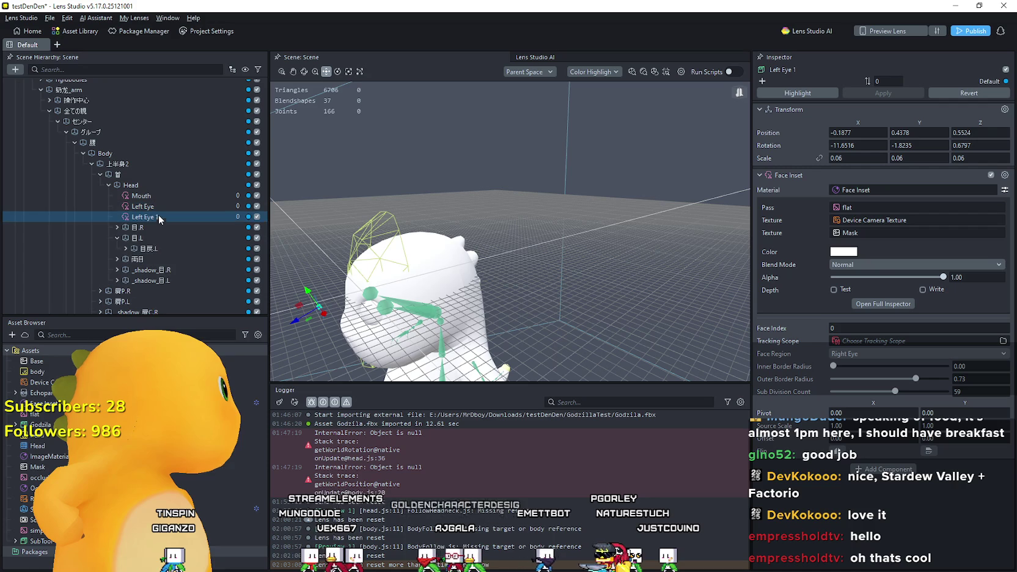
type("Right Eye")
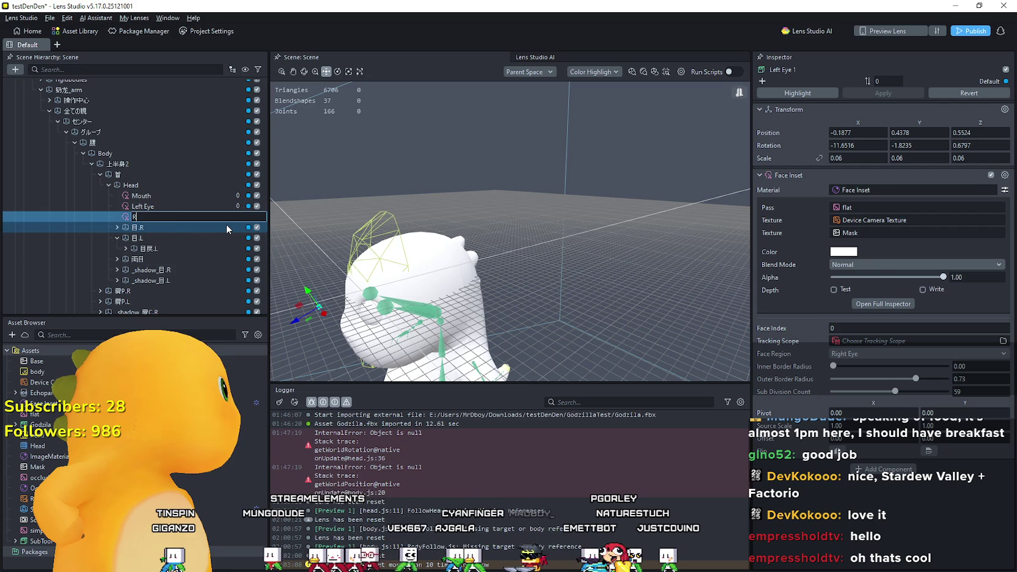
key("Return")
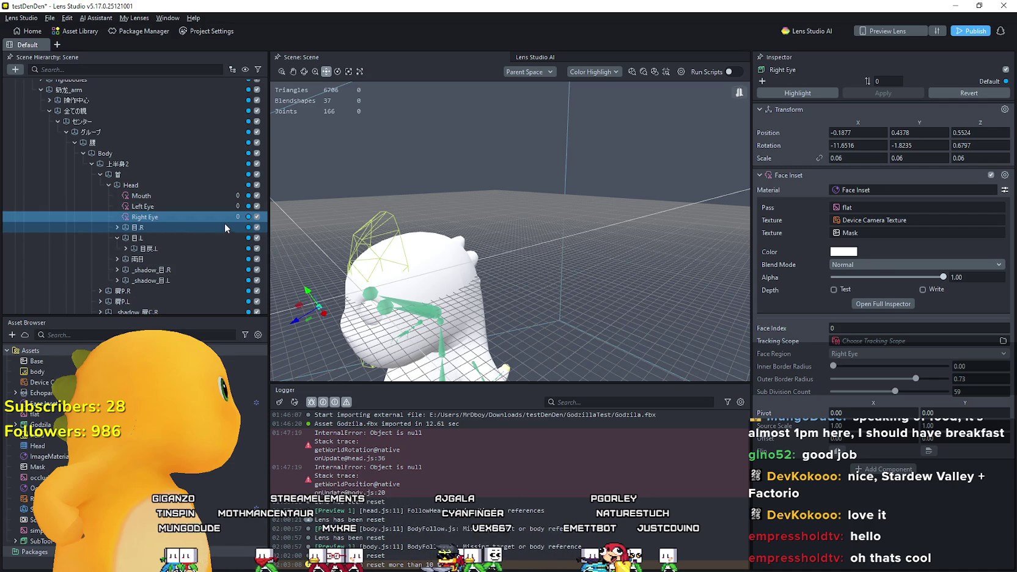
left_click(880, 353)
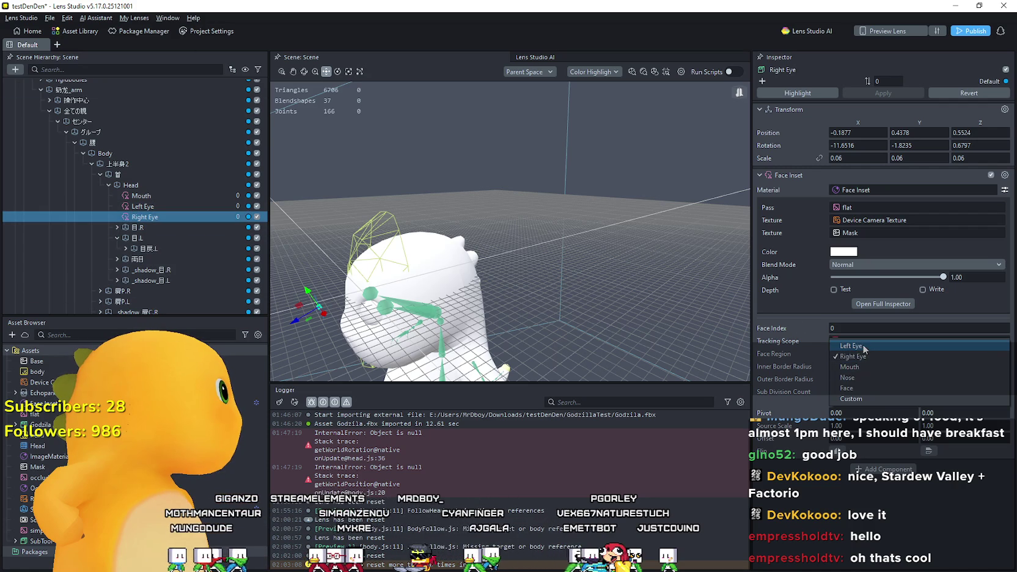
left_click(863, 346)
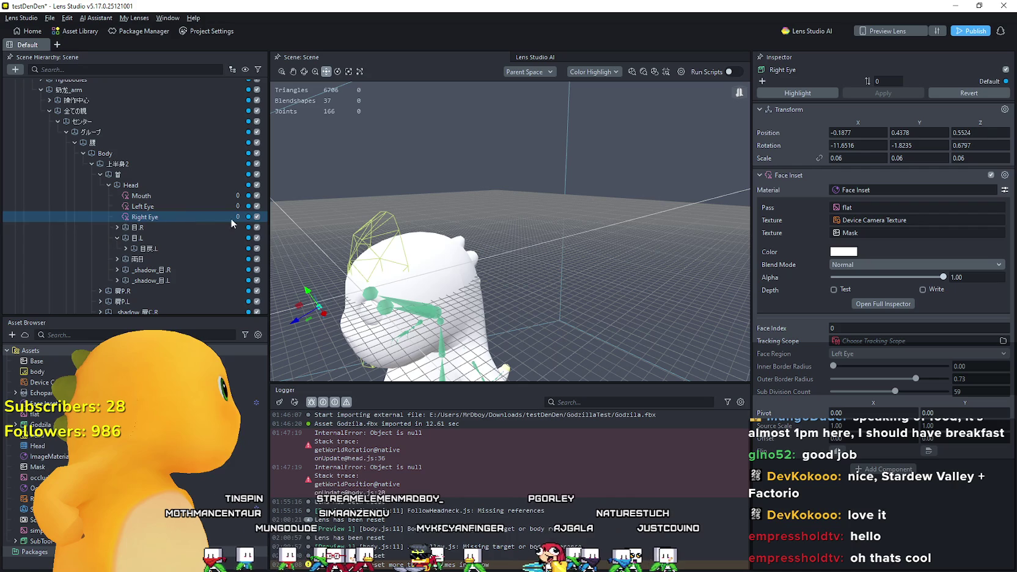
left_click_drag(358, 316, 428, 329)
Move the Right Eye inset across the head to X 0.154, mirroring Left Eye.
key("w")
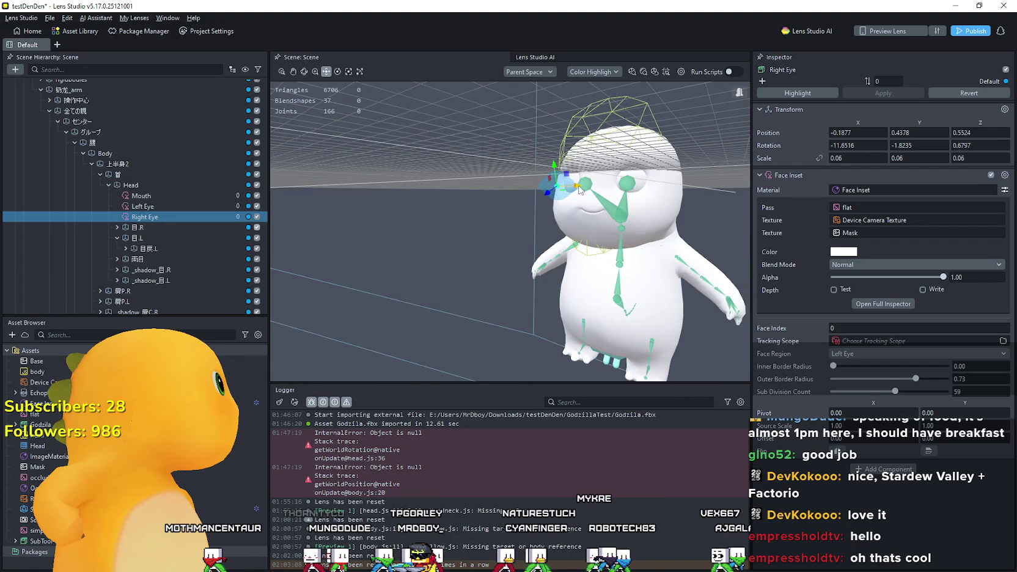
left_click_drag(581, 186, 644, 197)
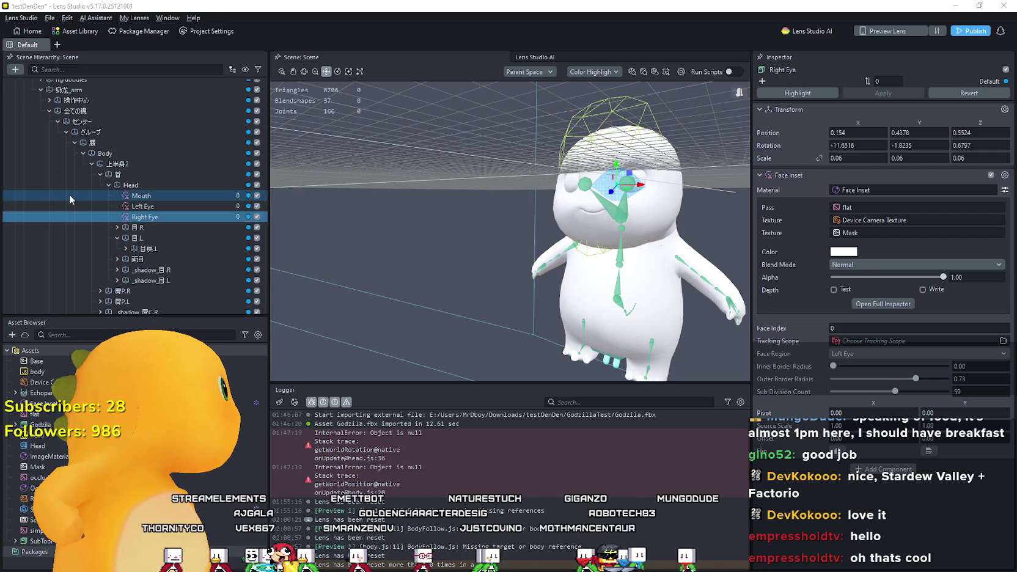
Select Camera Object at the top of the Scene Hierarchy to show it in the Inspector.
scroll(75, 195, "up", 3)
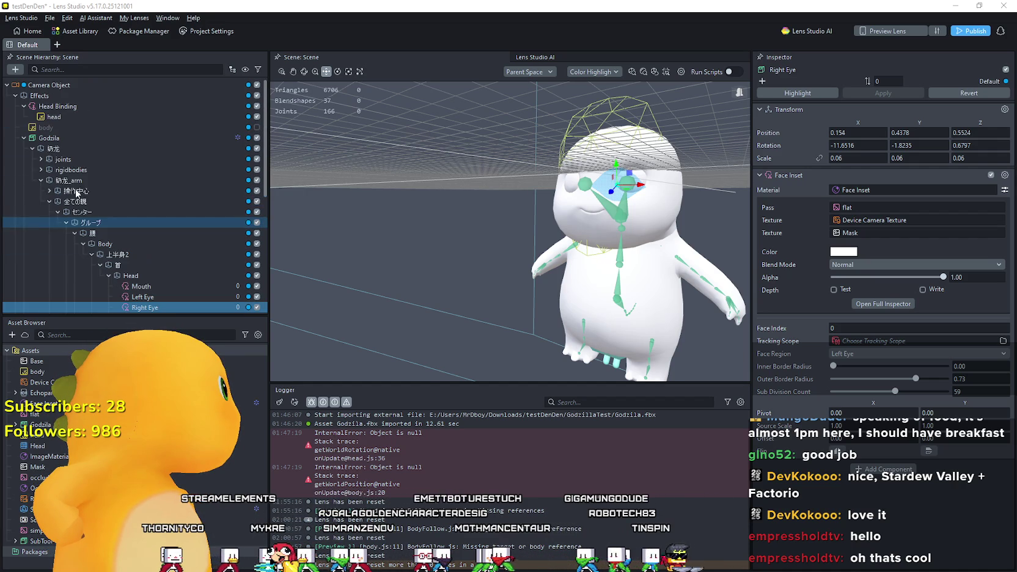
scroll(59, 99, "up", 2)
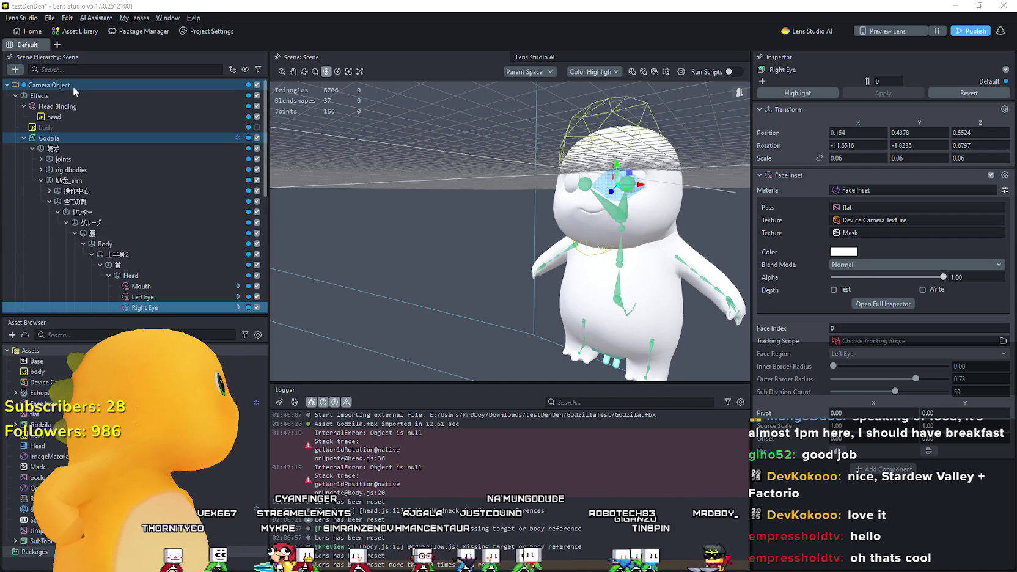
left_click(49, 85)
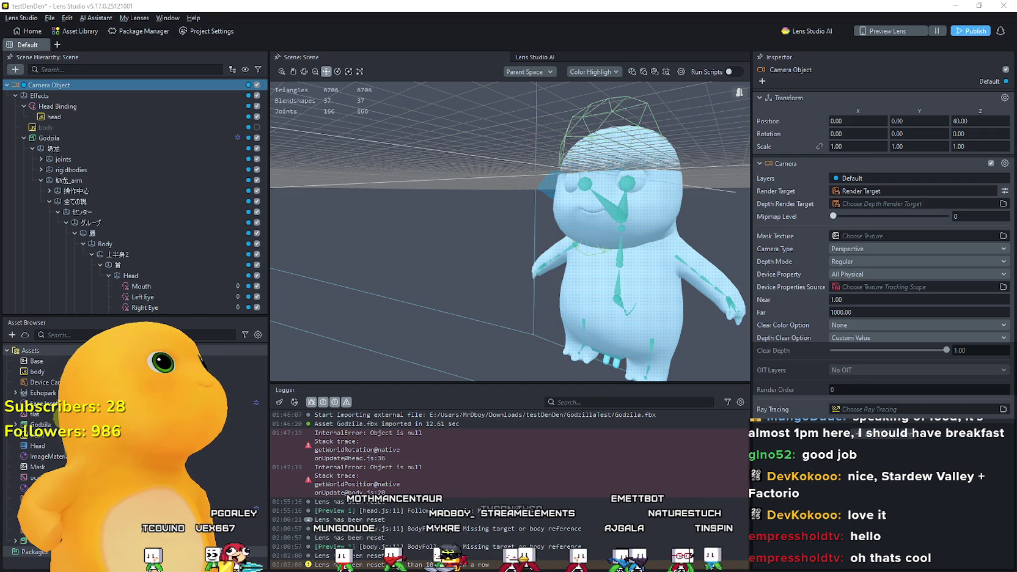
Set the camera's Clear Color Option to Color and choose bright green #00ff00.
left_click(852, 325)
left_click(861, 348)
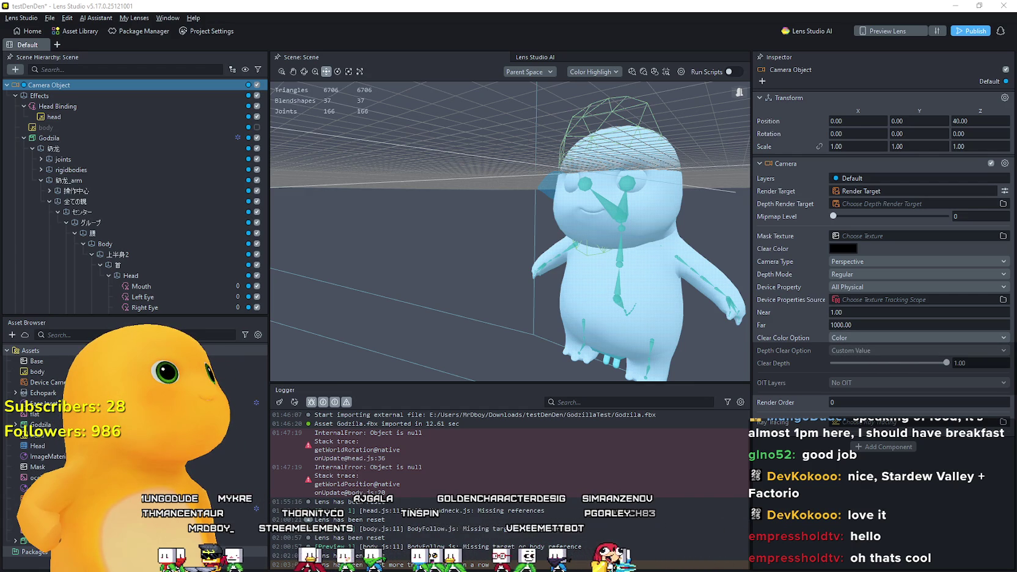
left_click(843, 249)
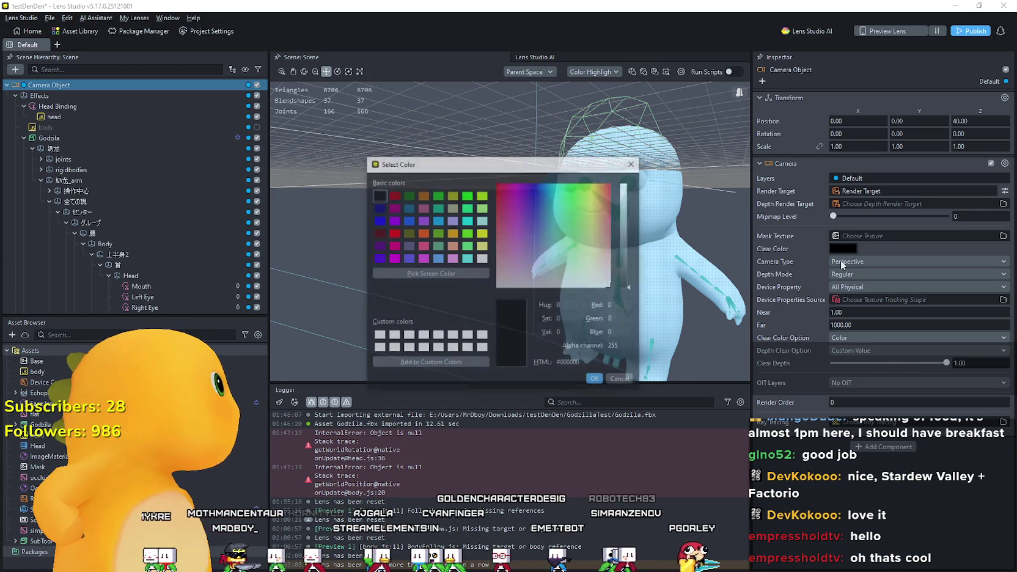
left_click(467, 194)
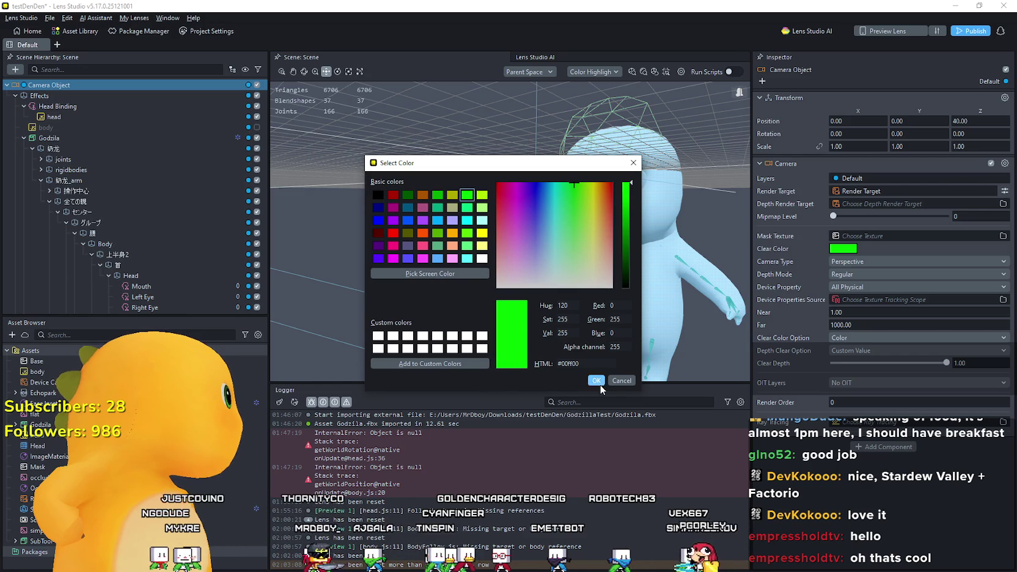
Confirm the #00ff00 green clear colour for the Camera Object.
left_click(597, 380)
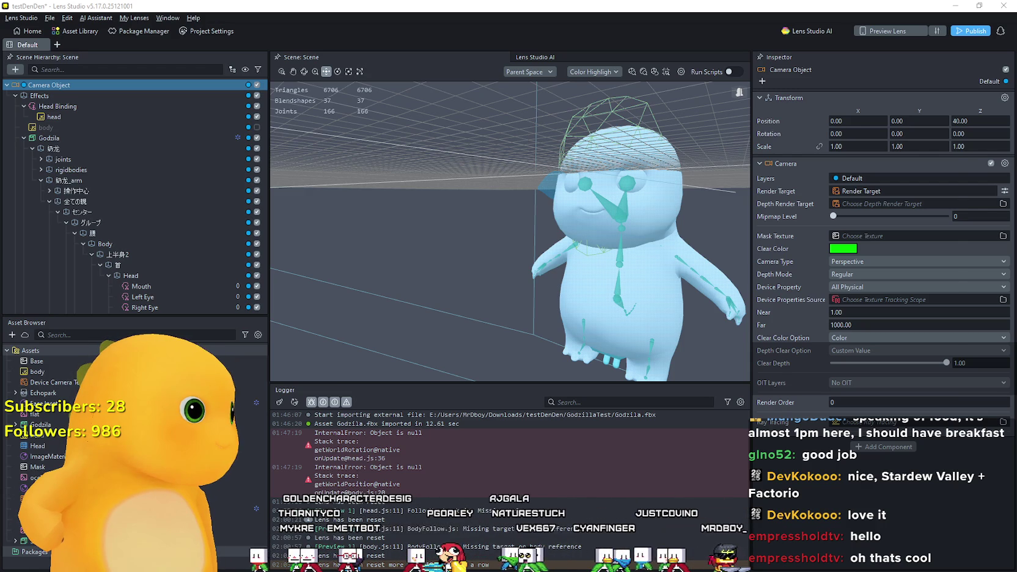
Switch from Lens Studio over to Blender showing the rigged character.
key("alt+Tab")
key("alt+Tab")
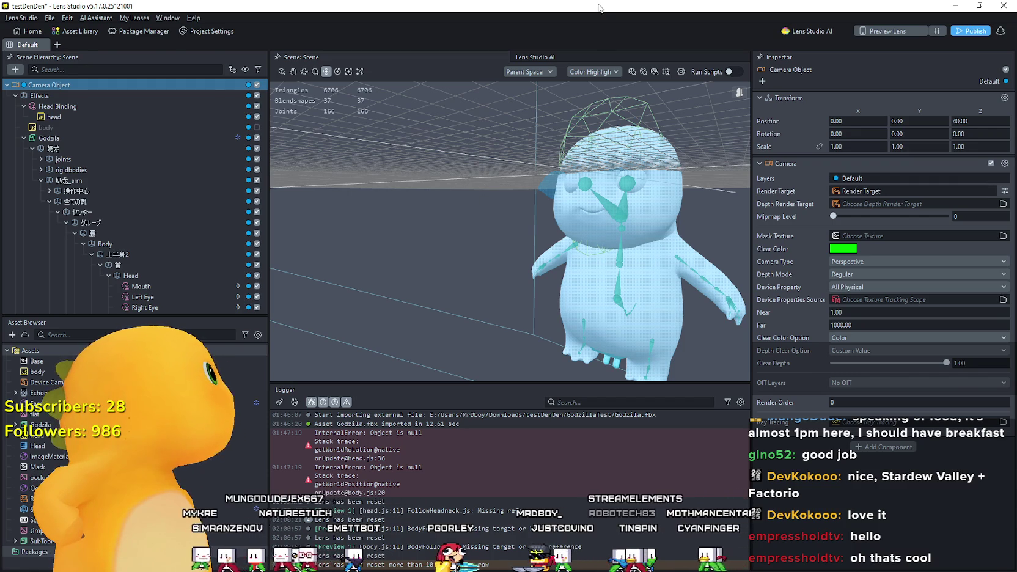
key("alt+Tab")
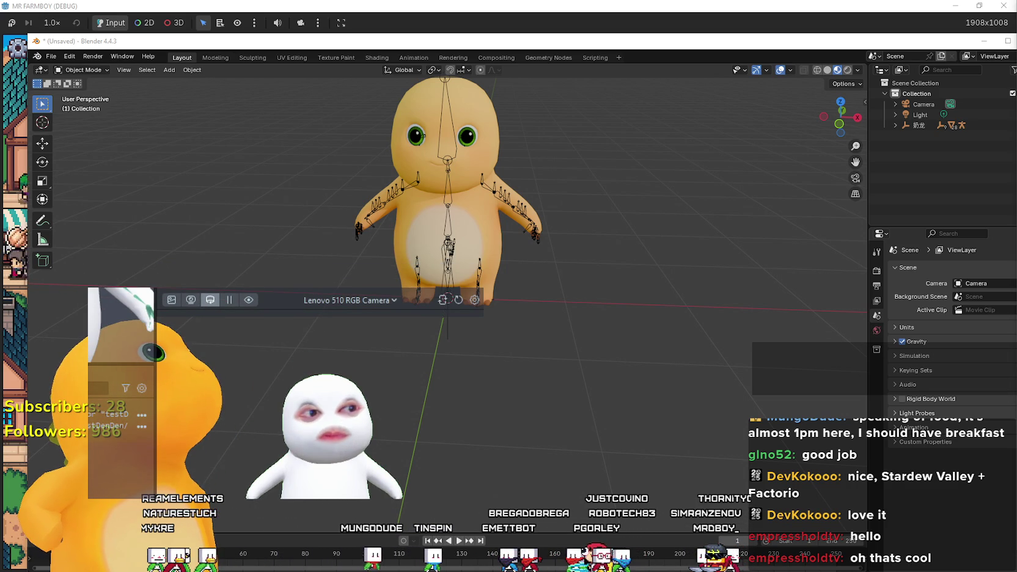
Bring Lens Studio forward, then reposition and widen its window beside Blender's character.
key("alt+Tab")
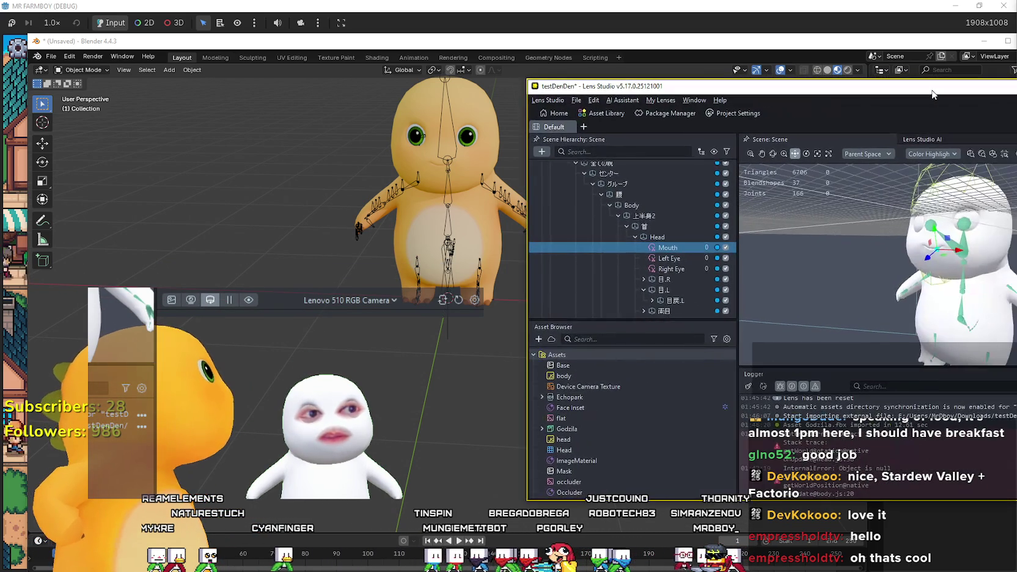
left_click_drag(845, 80, 816, 79)
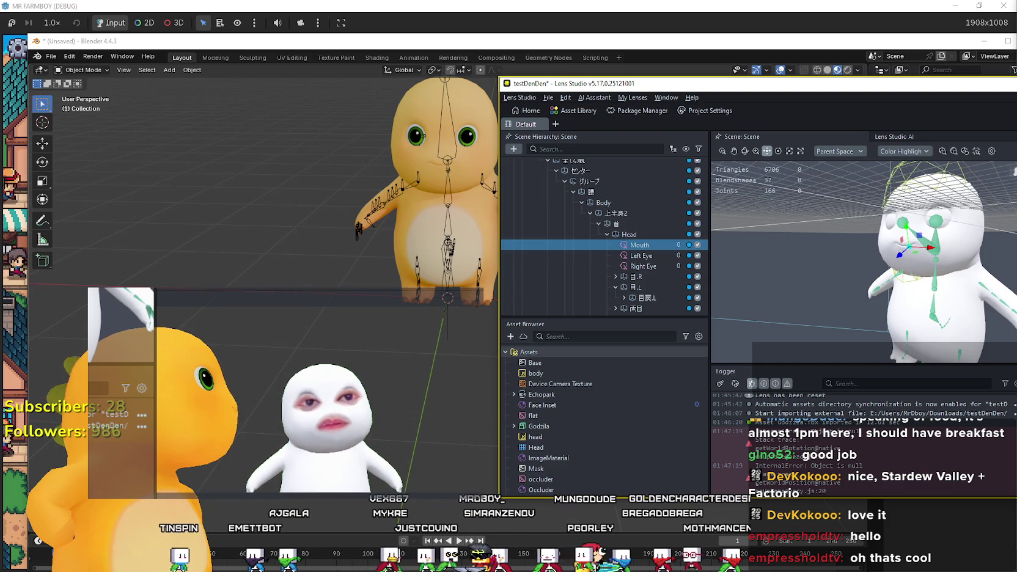
left_click_drag(673, 83, 760, 81)
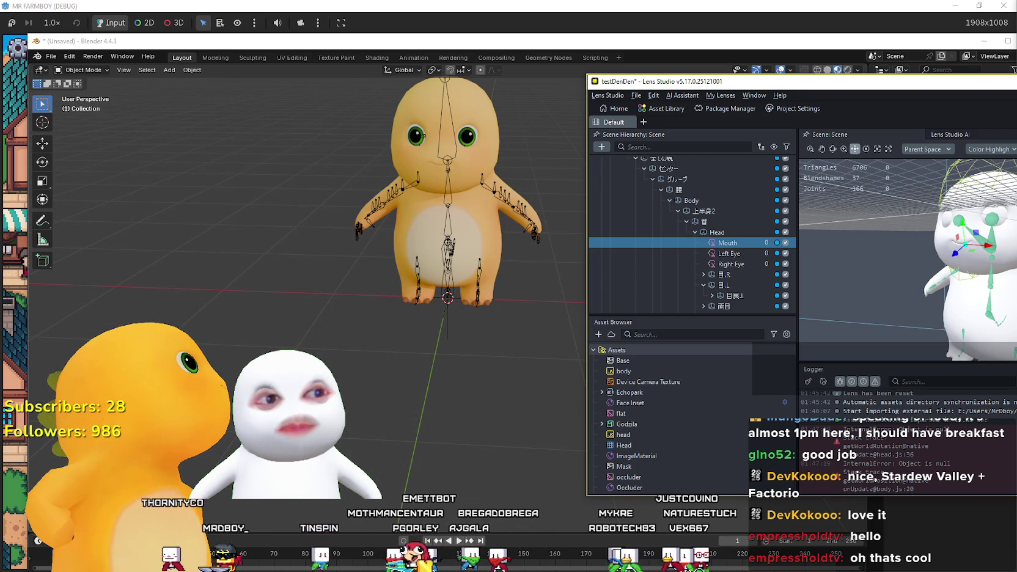
mouse_move(673, 81)
left_mouse_down()
mouse_move(670, 105)
mouse_move(637, 132)
left_mouse_up()
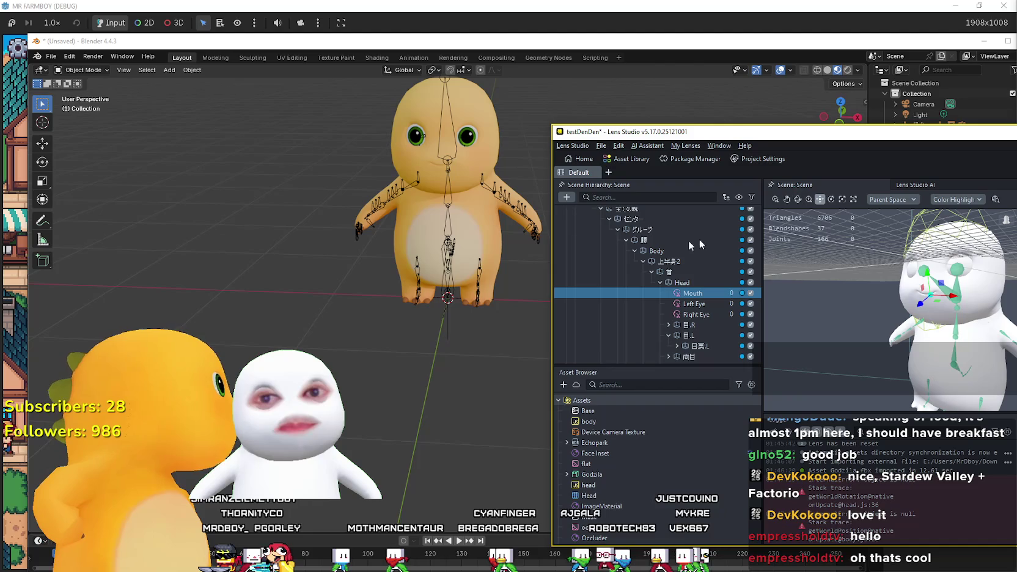
mouse_move(543, 295)
left_mouse_down()
mouse_move(501, 297)
mouse_move(536, 296)
left_mouse_up()
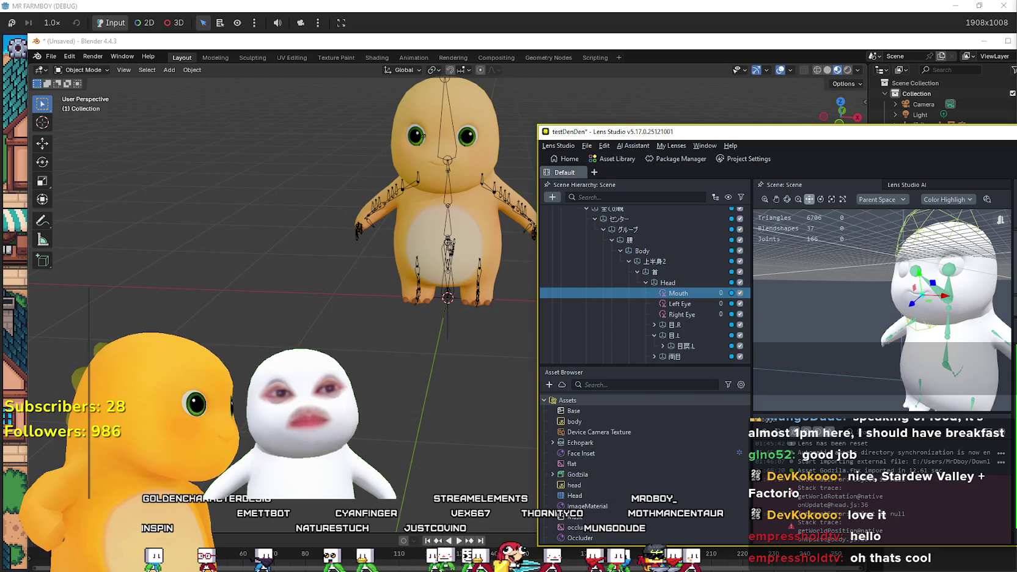
Move the Left Eye object left and down on the head, then slightly up.
left_click(682, 305)
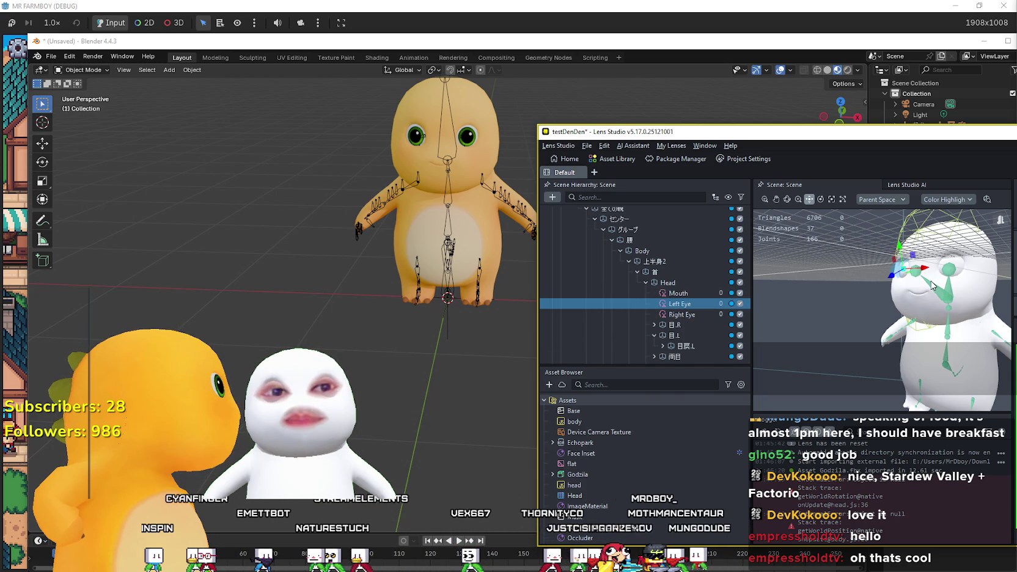
left_click_drag(893, 280, 884, 285)
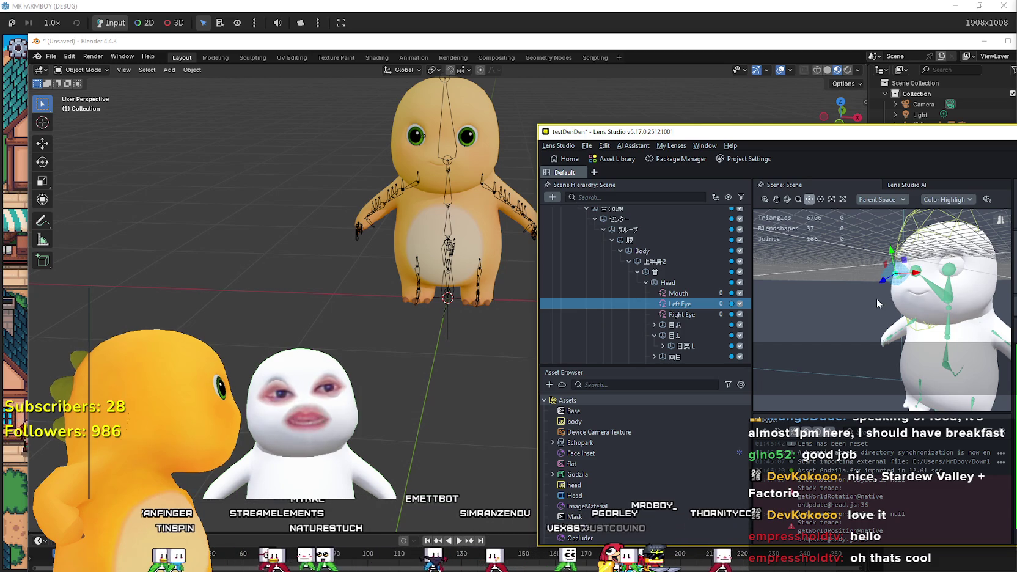
key("q")
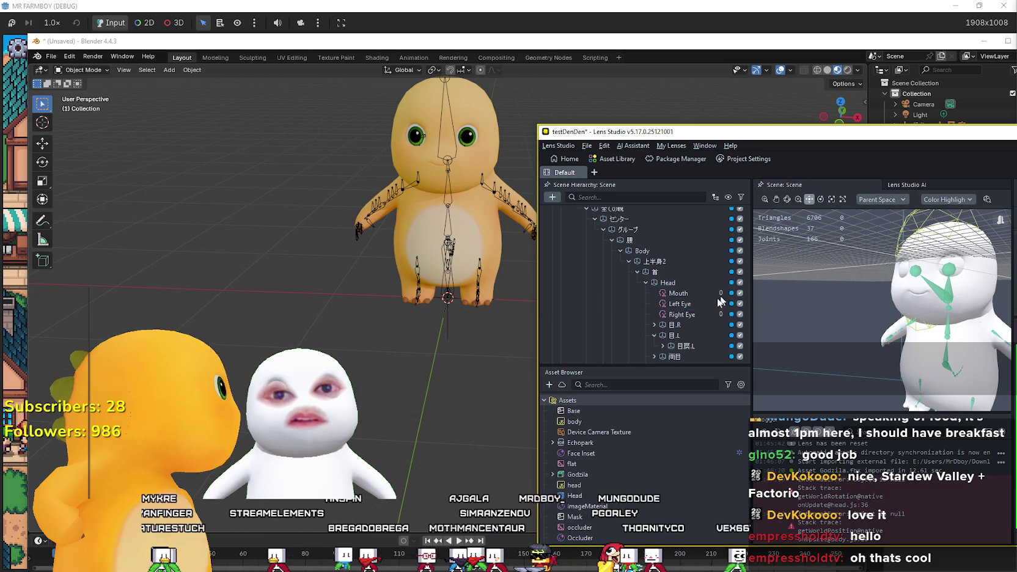
key("w")
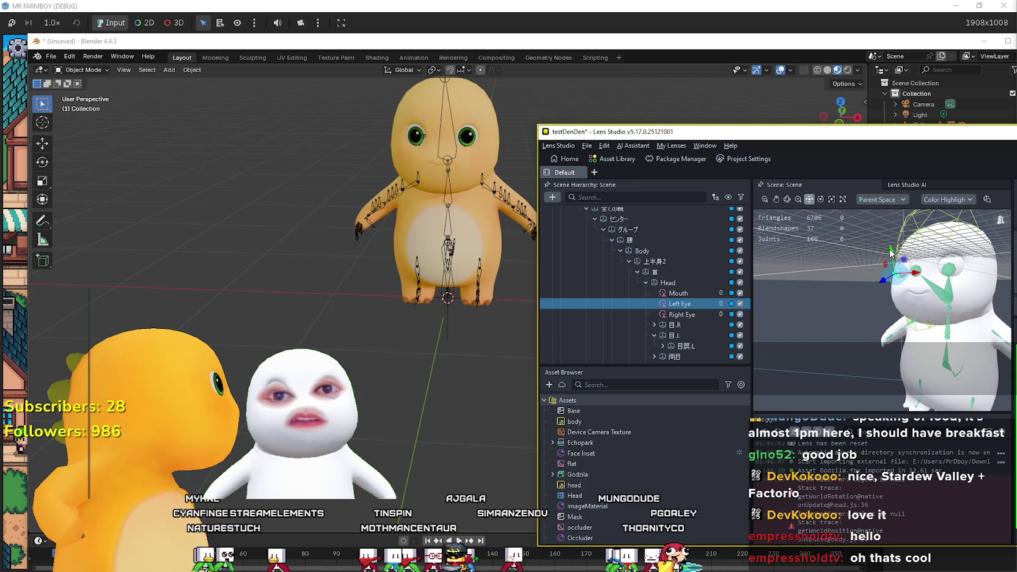
left_click_drag(890, 250, 886, 248)
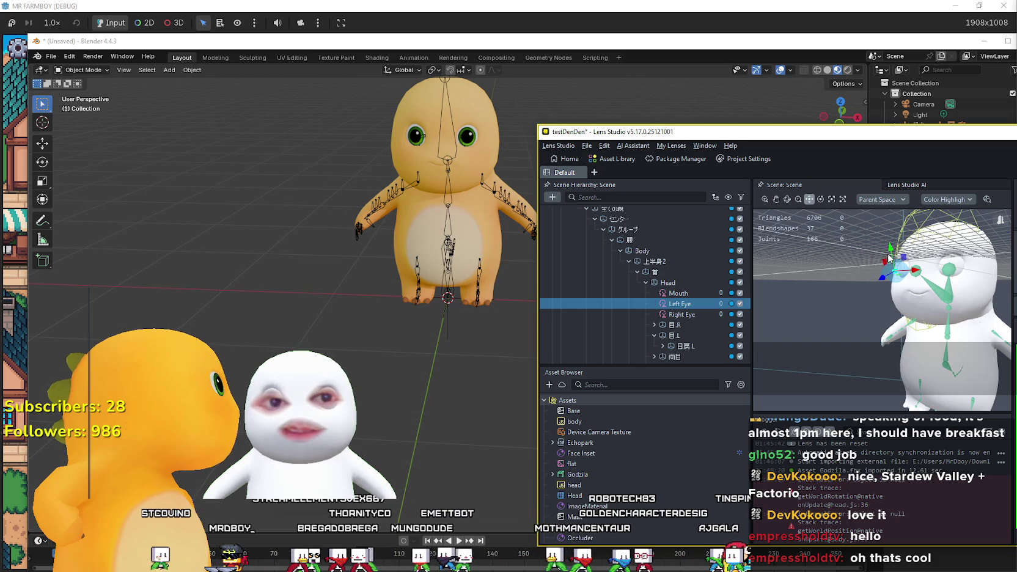
mouse_move(874, 336)
left_mouse_down()
mouse_move(872, 346)
mouse_move(878, 331)
left_mouse_up()
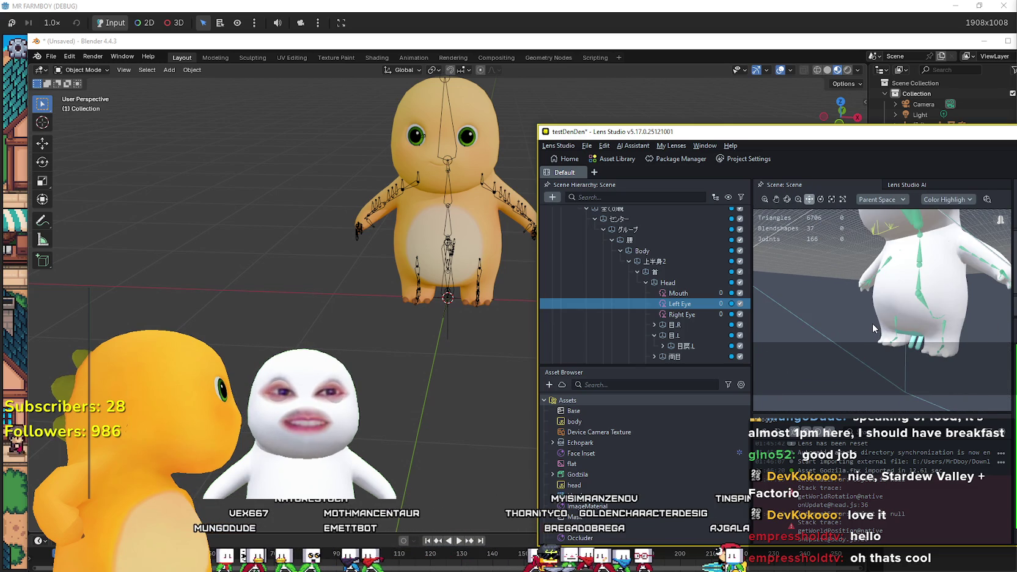
Focus the Scene view on the selected Left Eye object.
key("f")
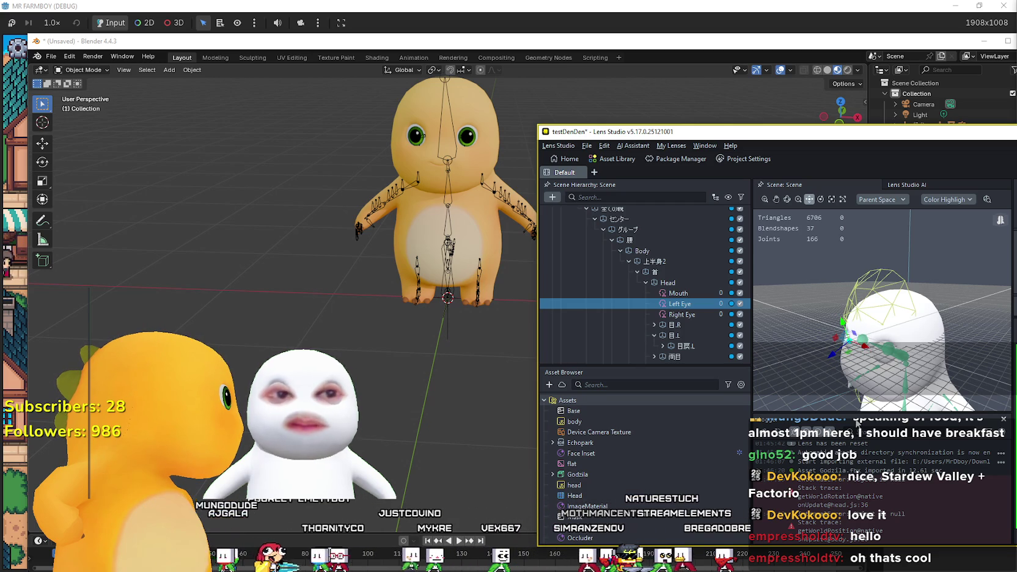
double_click(858, 423)
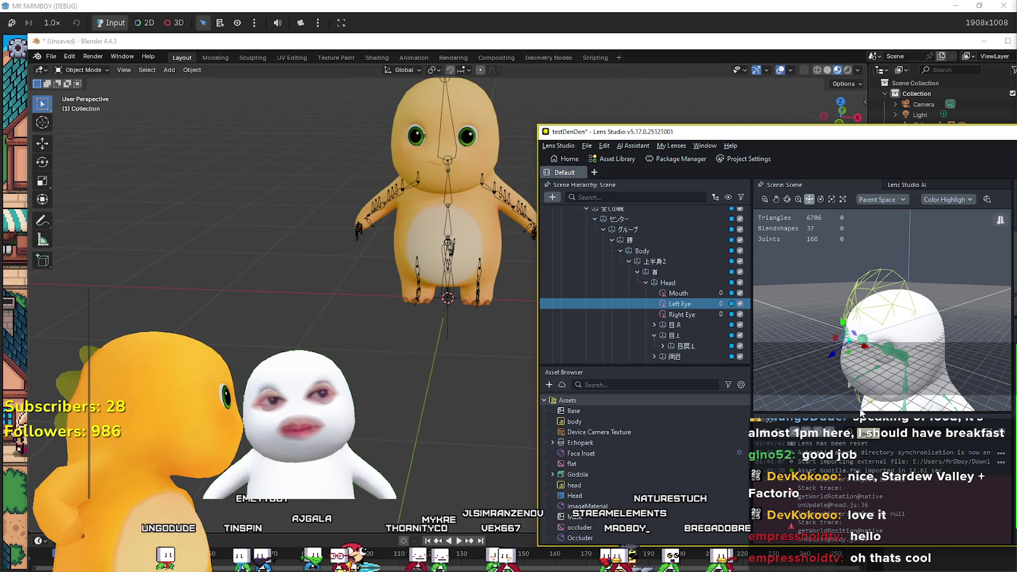
left_click(858, 421)
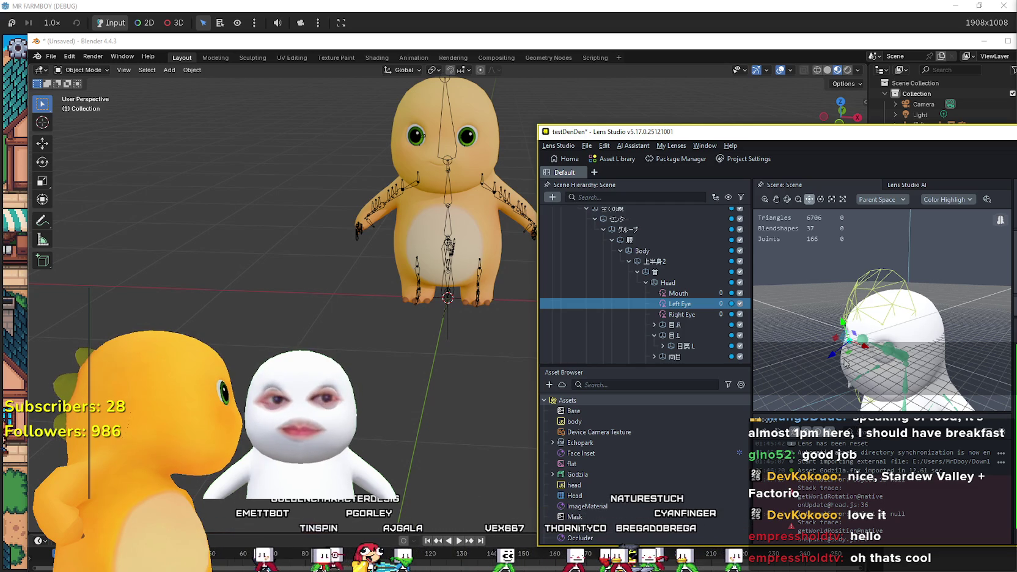
left_click(878, 370)
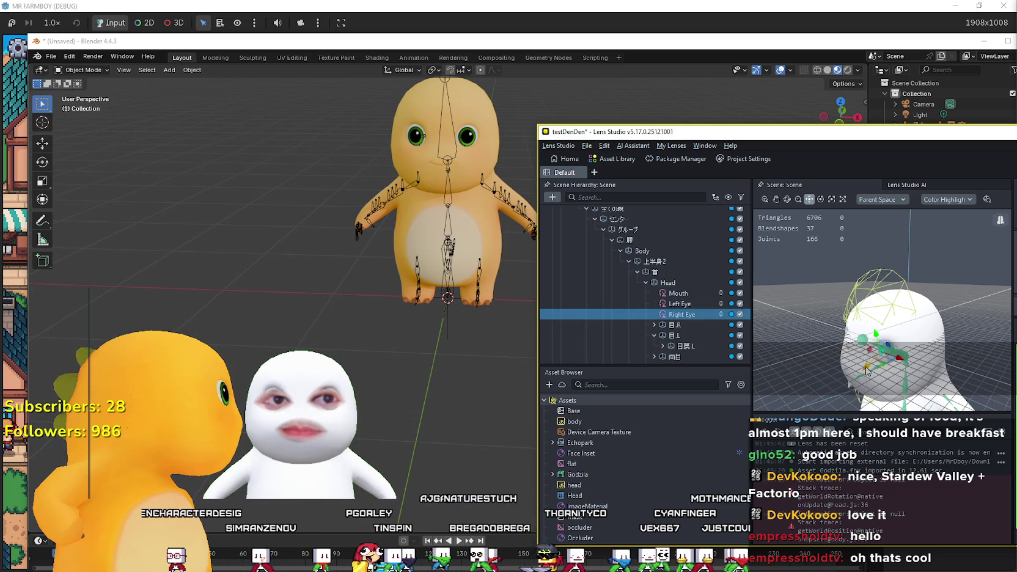
left_click(678, 300)
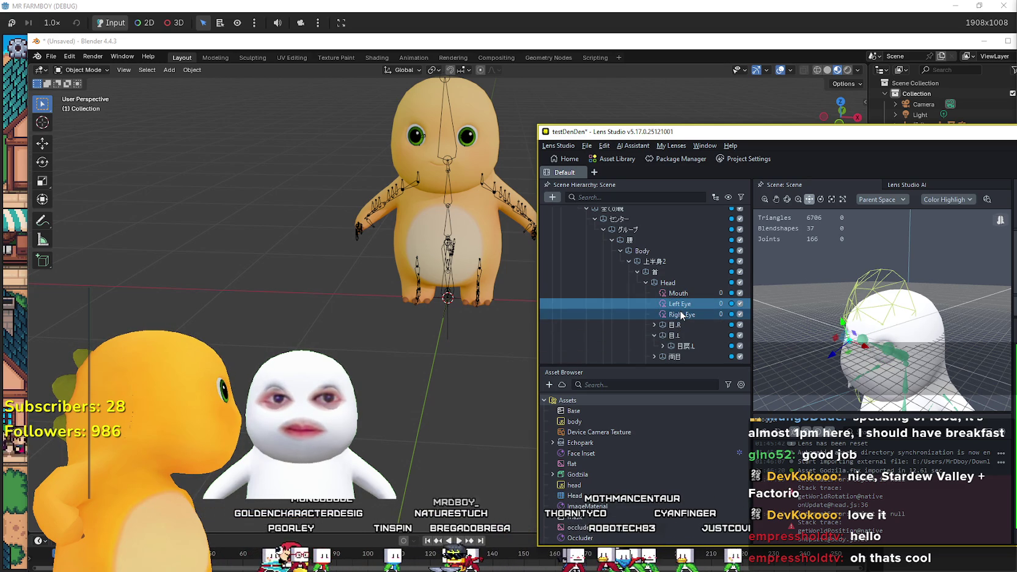
left_click(682, 301)
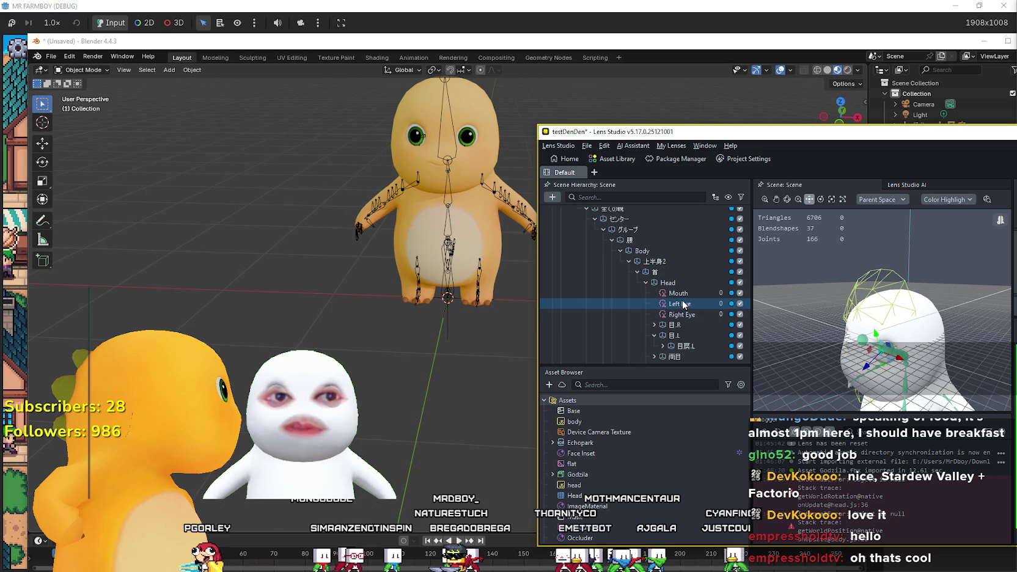
left_click(684, 305, "shift")
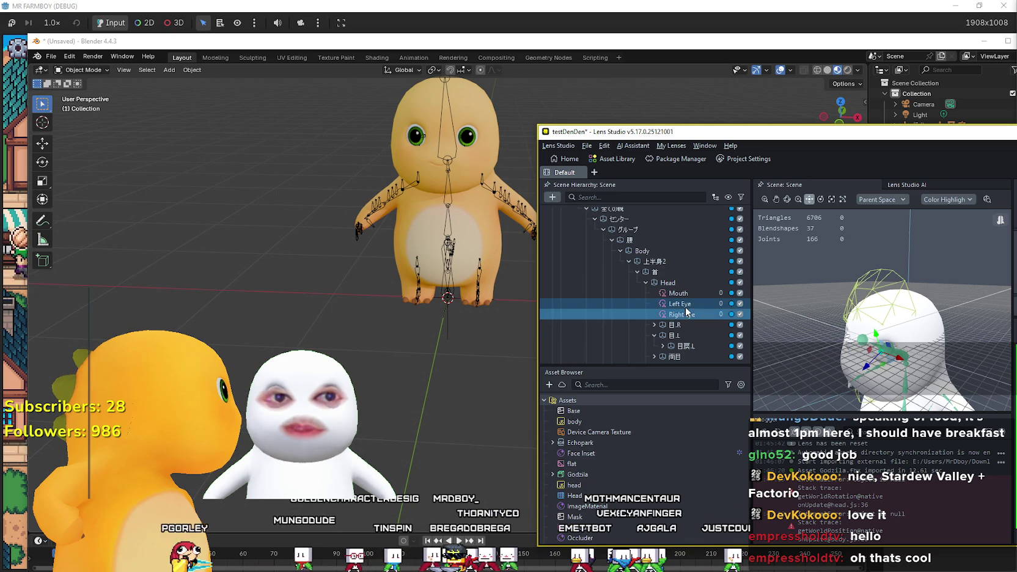
left_click(686, 304)
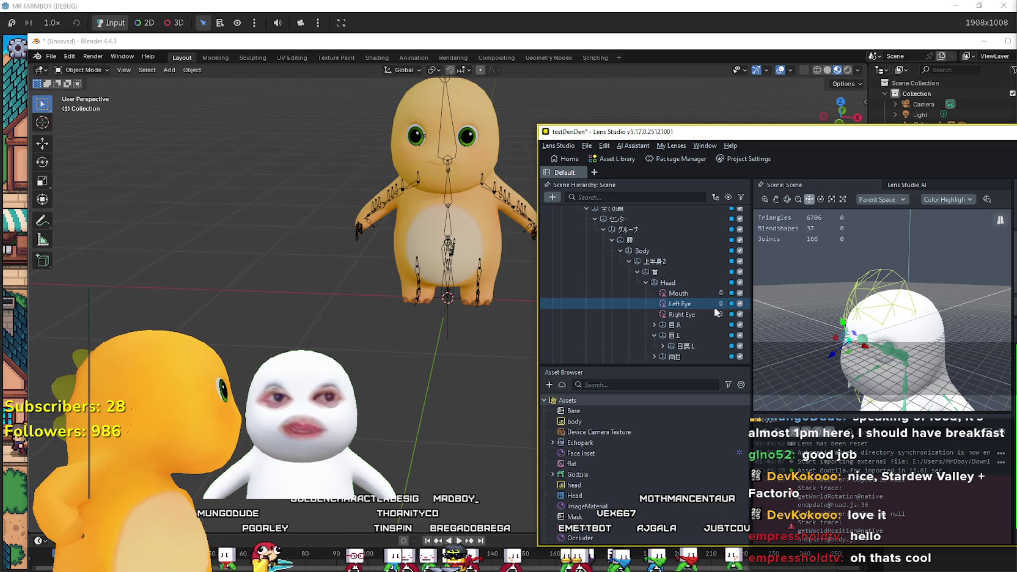
left_click(683, 314)
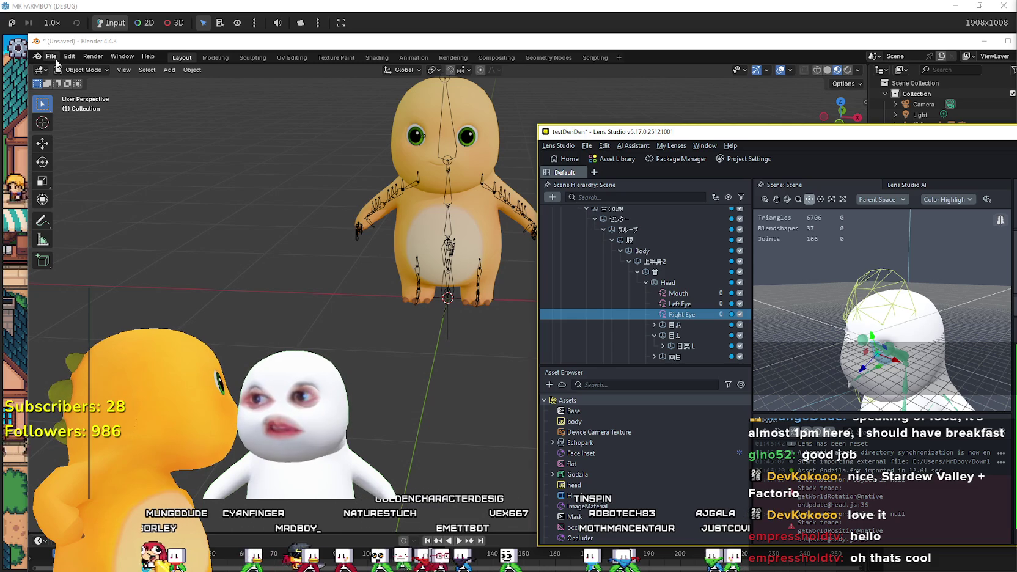
Expand the 奶龙_arm armature in Blender's Outliner and inspect its Pose and 操作中心 bone.
left_click(499, 53)
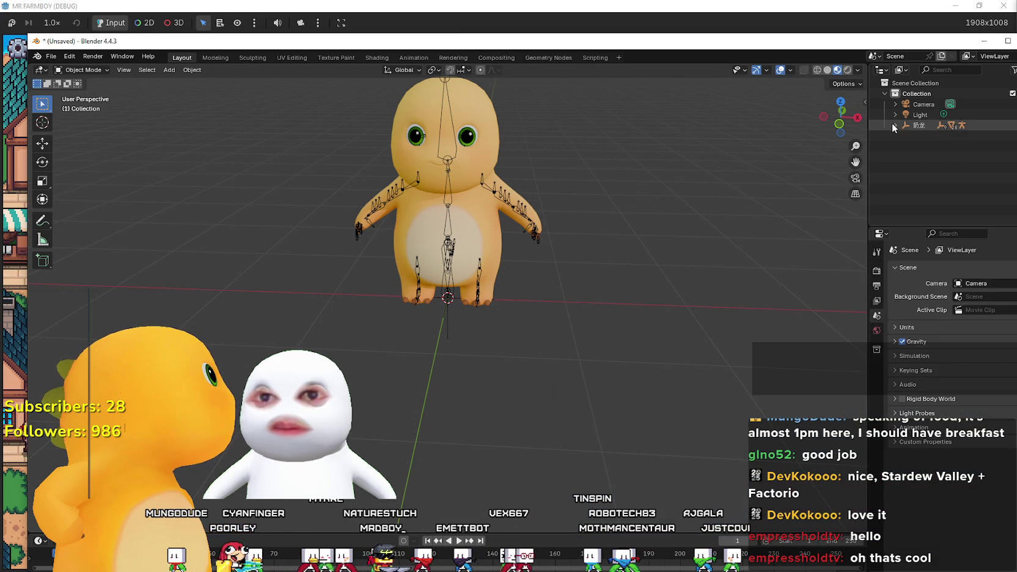
left_click(906, 157)
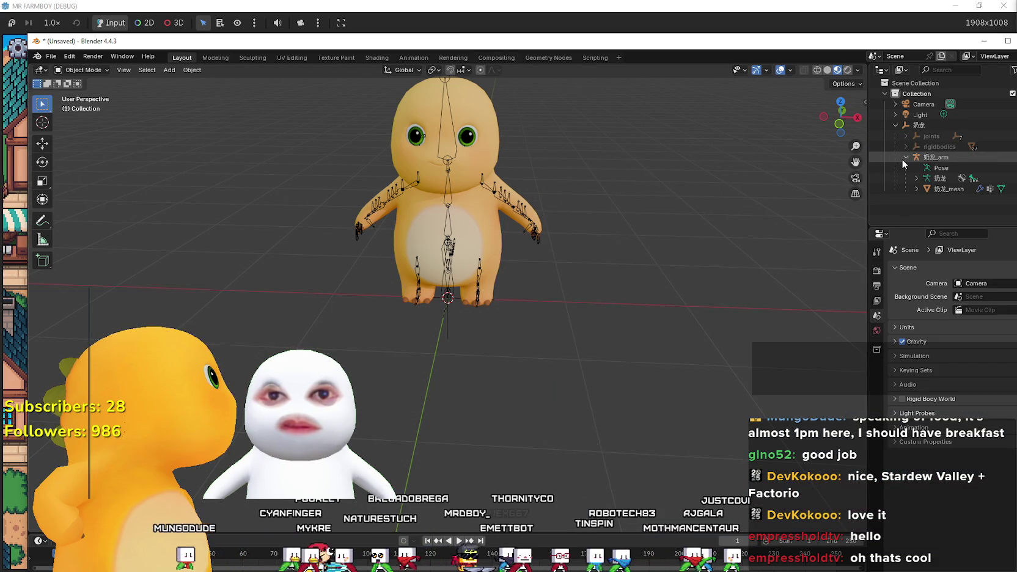
left_click(929, 160)
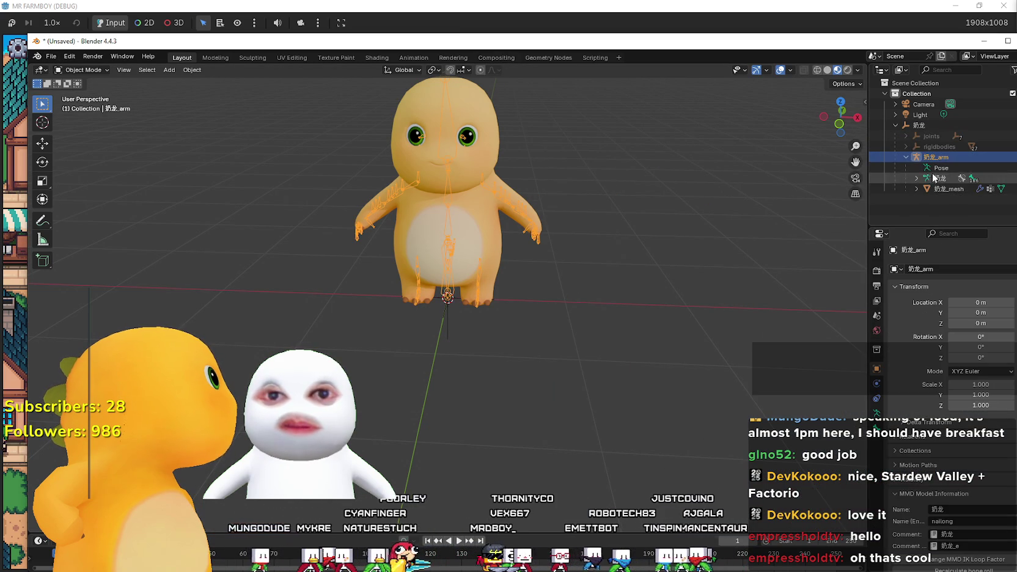
left_click(935, 169)
left_click(916, 178)
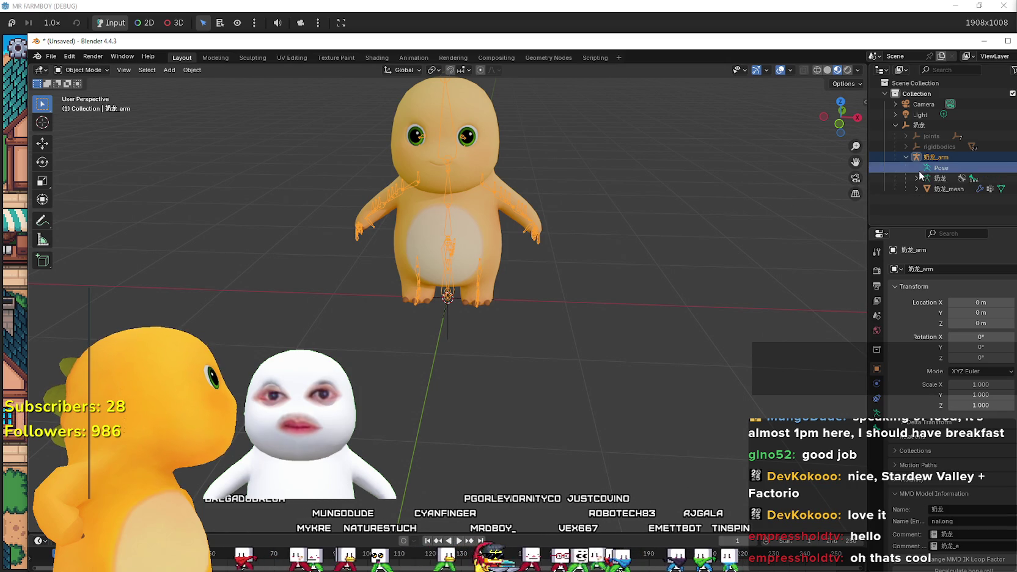
left_click(943, 188)
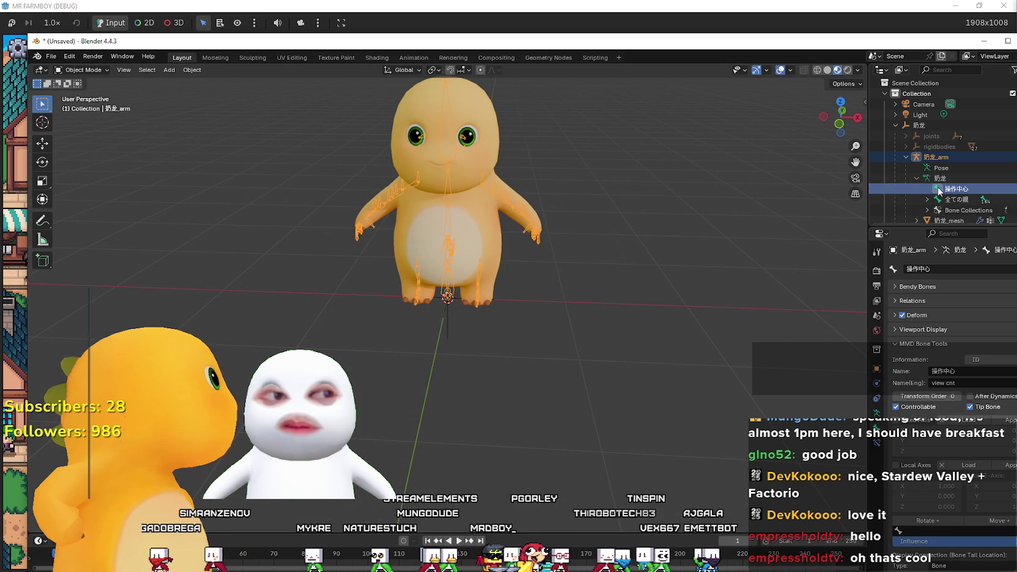
scroll(943, 195, "down", 1)
scroll(942, 197, "up", 1)
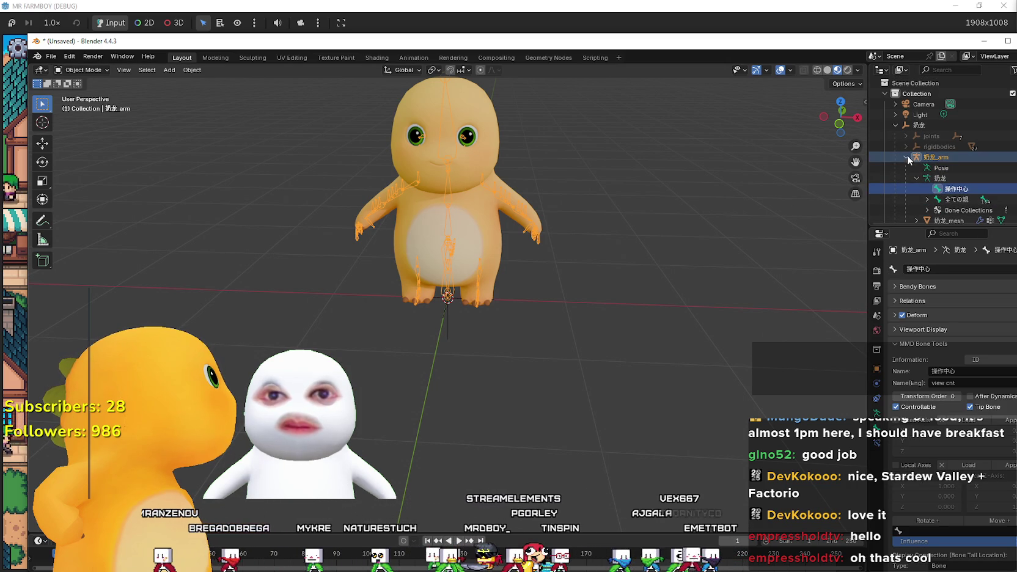
Collapse and re-expand the joints and 奶龙_arm entries in the Outliner.
left_click(906, 157)
left_click(902, 134)
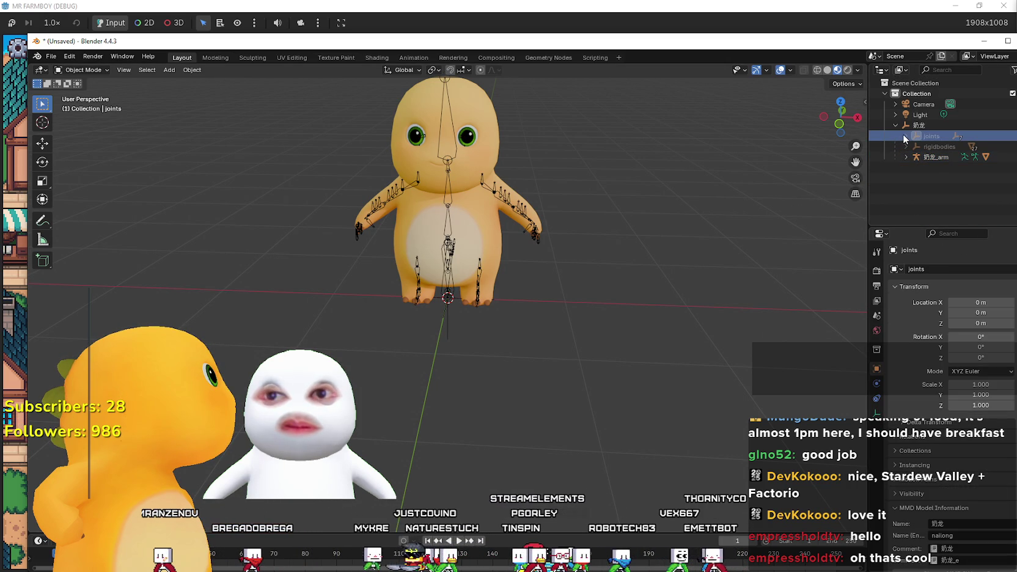
left_click(904, 134)
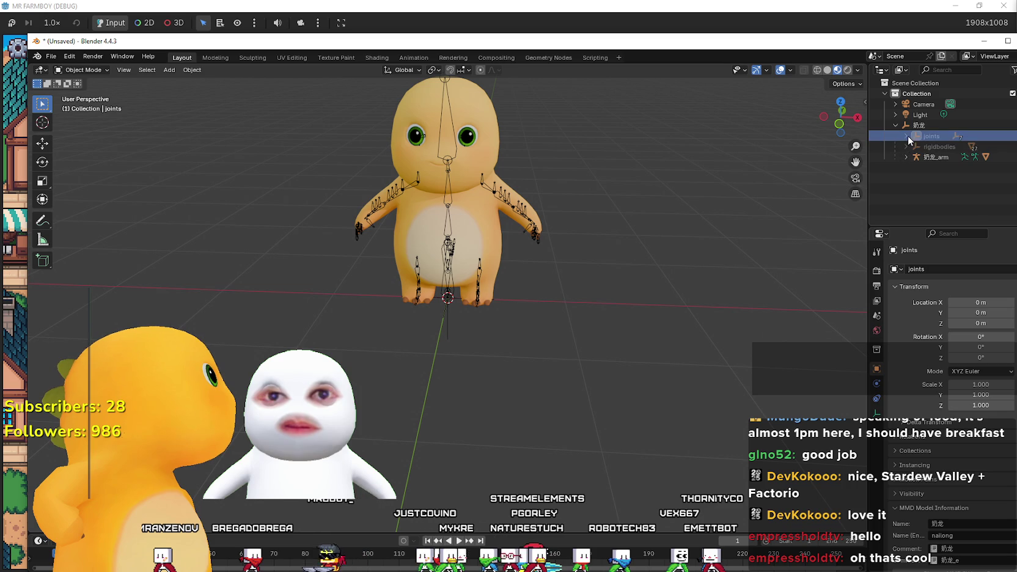
left_click(906, 136)
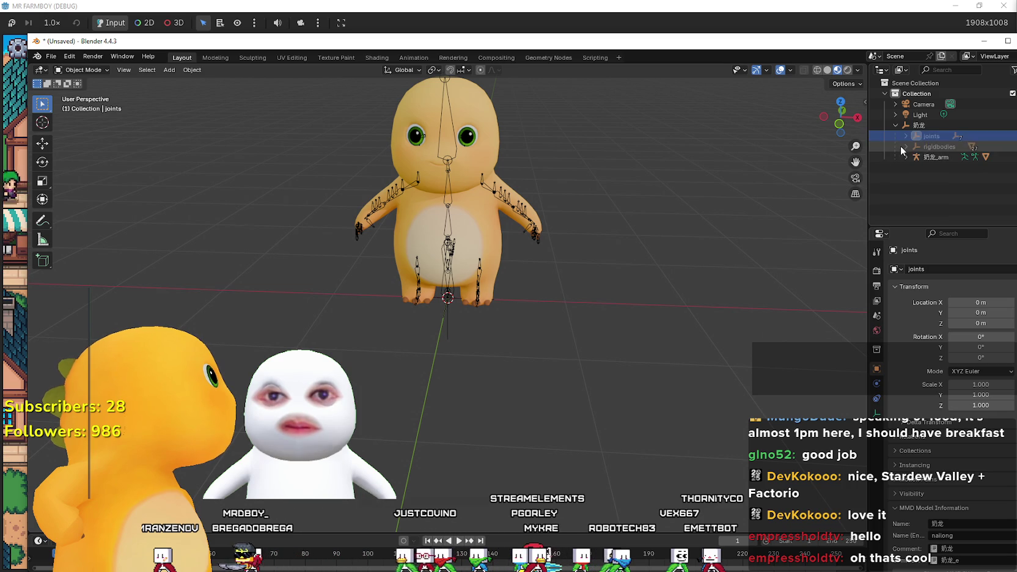
left_click(905, 158)
Expand 奶龙_mesh to reveal its mmd_armature modifier, Key shape keys and mat_17.
scroll(907, 169, "down", 2)
left_click(916, 206)
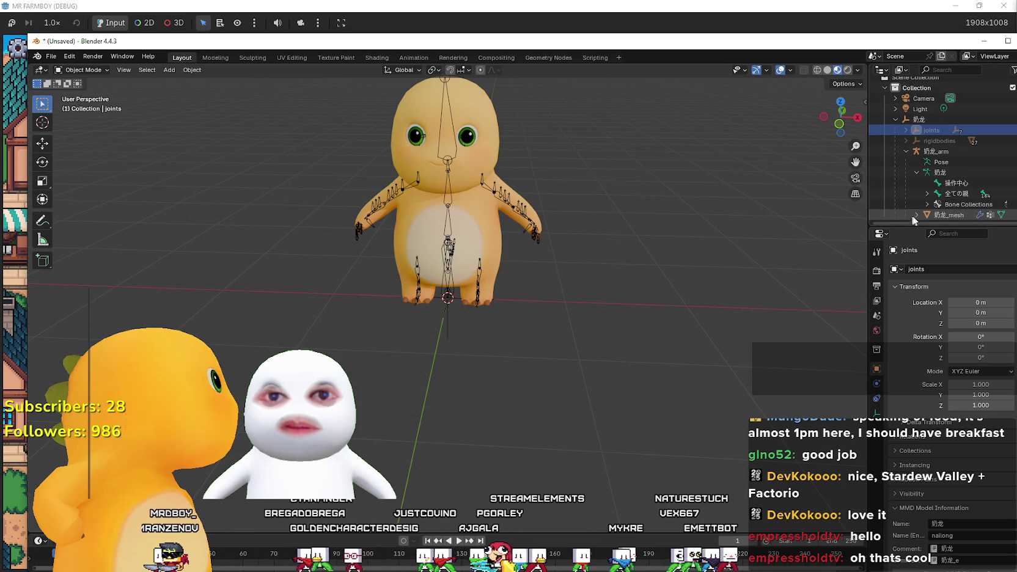
scroll(914, 213, "down", 1)
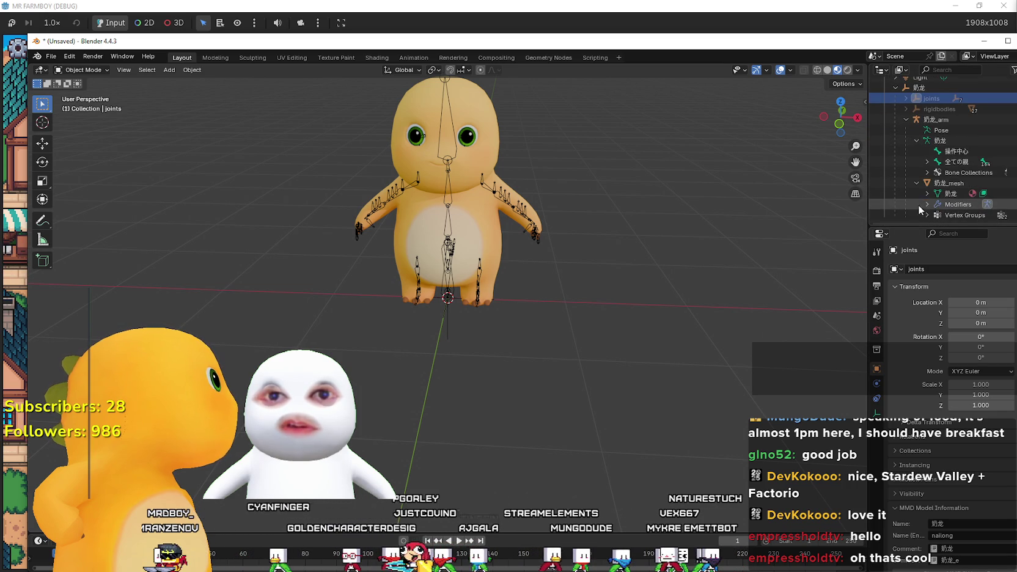
left_click(926, 204)
scroll(929, 203, "down", 1)
left_click(927, 183)
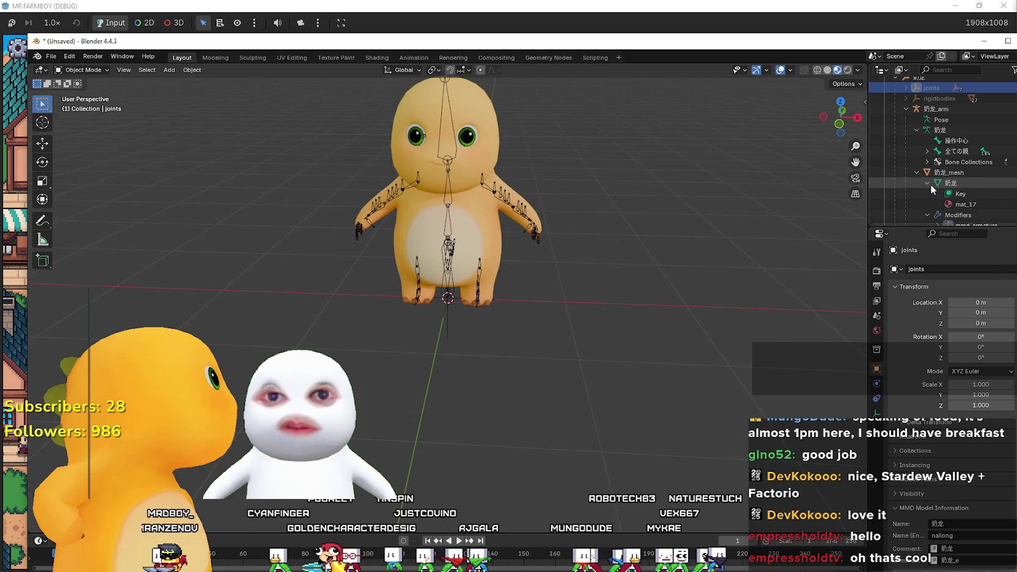
scroll(926, 184, "down", 1)
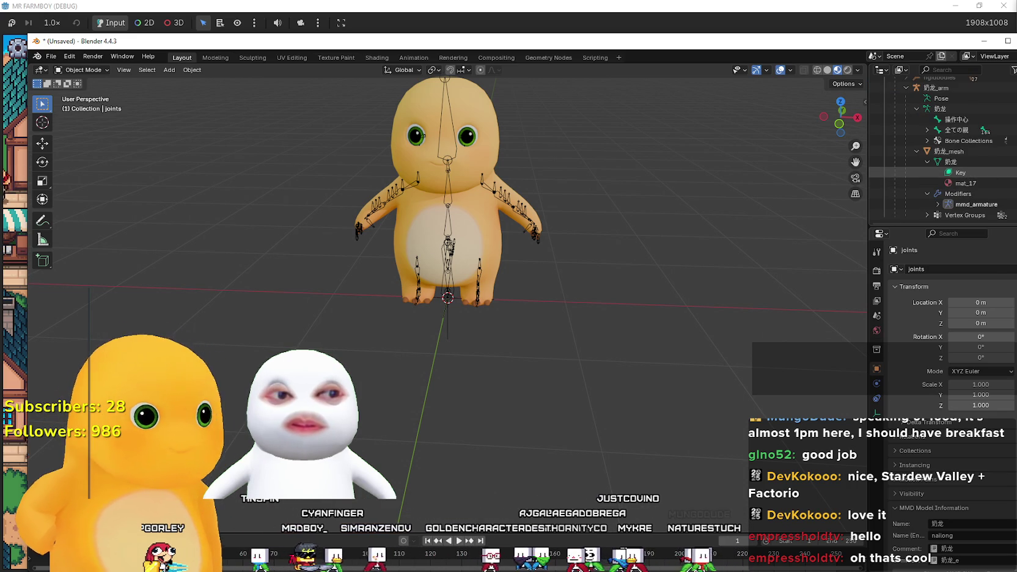
key("alt+Tab")
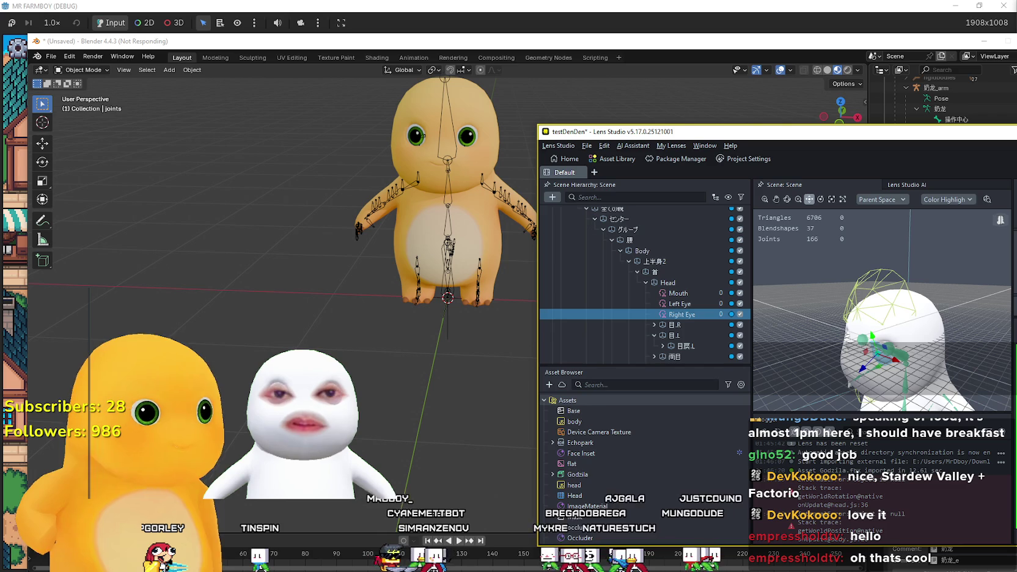
scroll(685, 305, "down", 4)
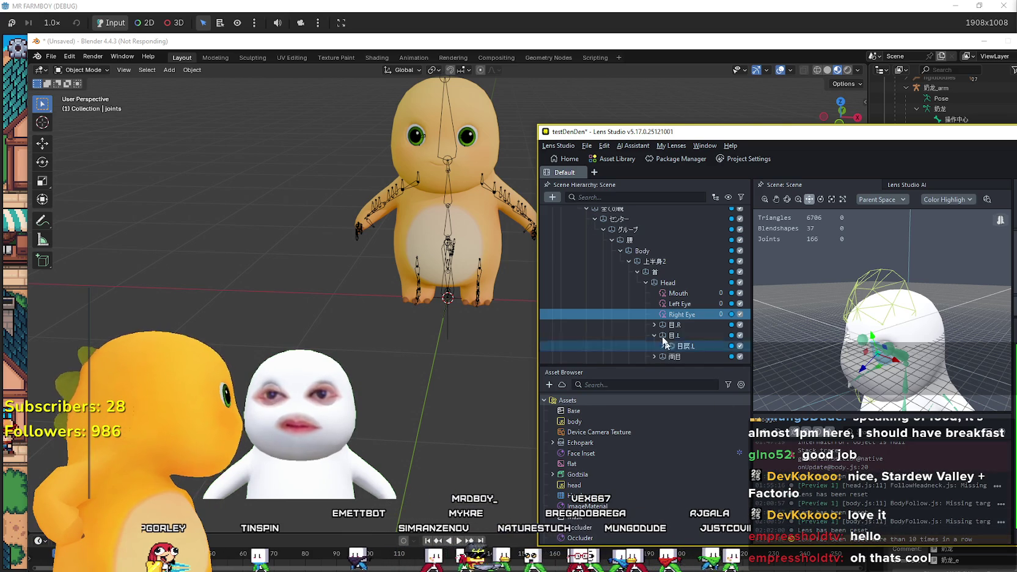
scroll(682, 308, "down", 2)
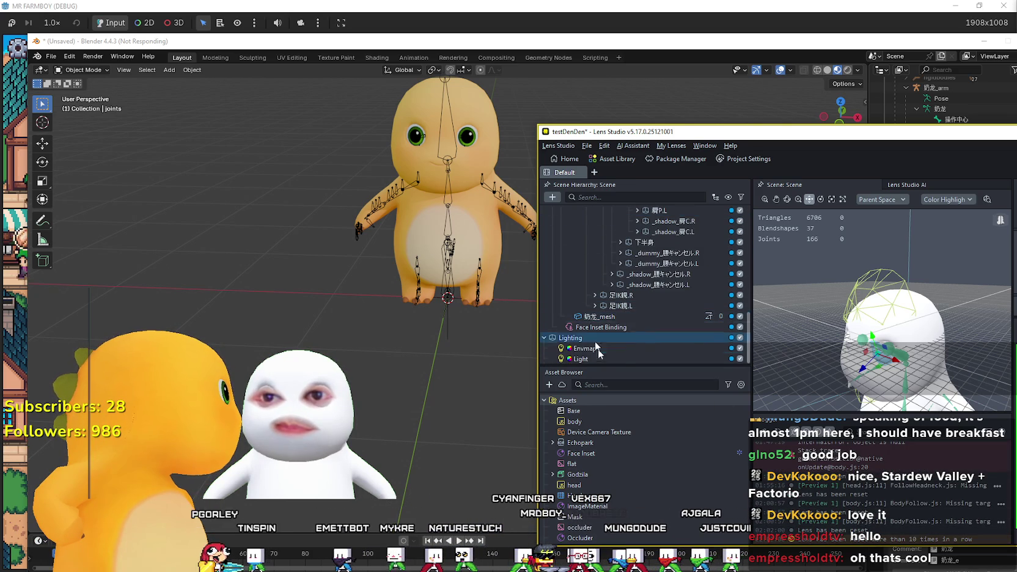
left_click(604, 318)
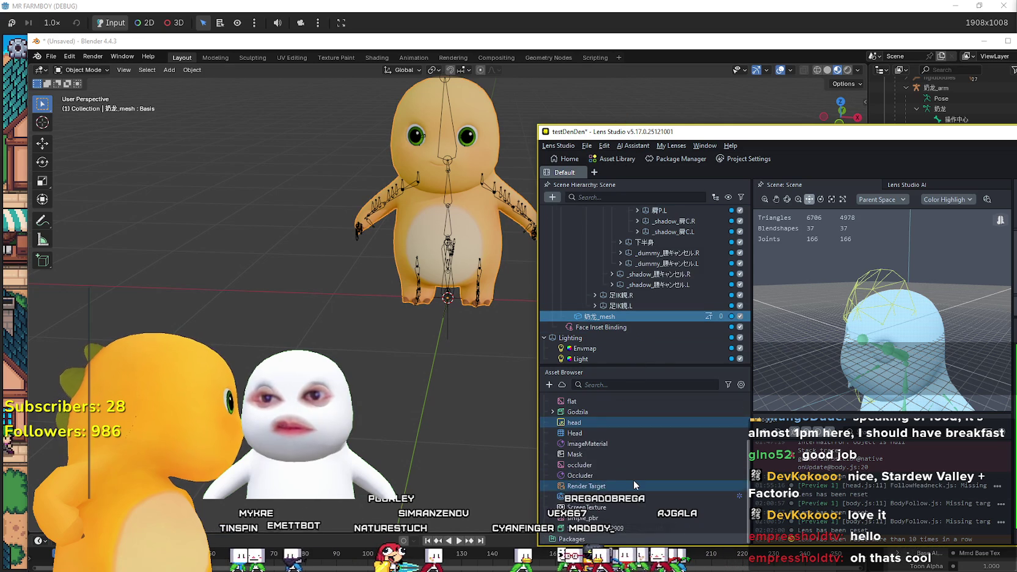
scroll(633, 485, "down", 1)
scroll(634, 480, "down", 3)
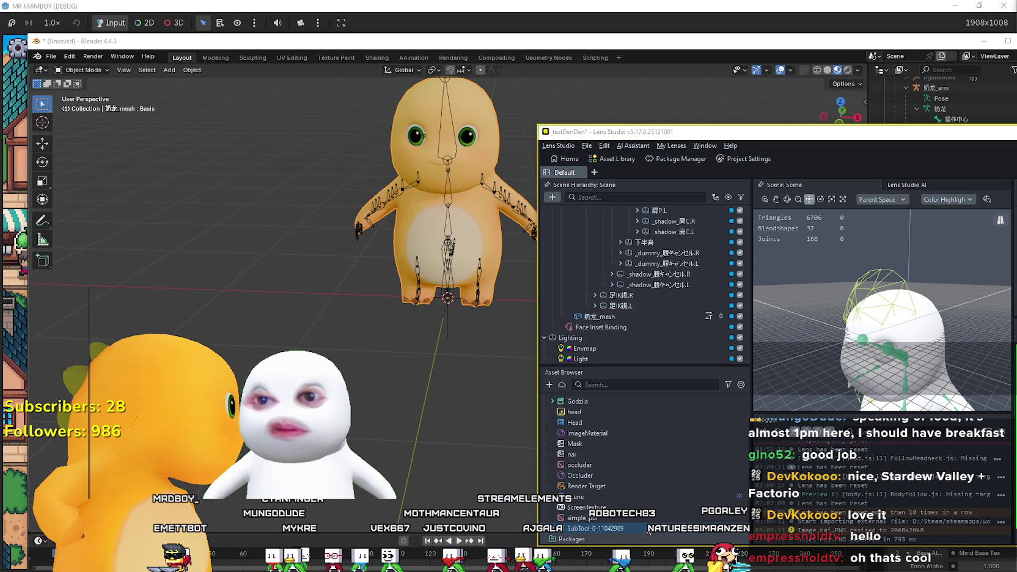
scroll(600, 480, "up", 1)
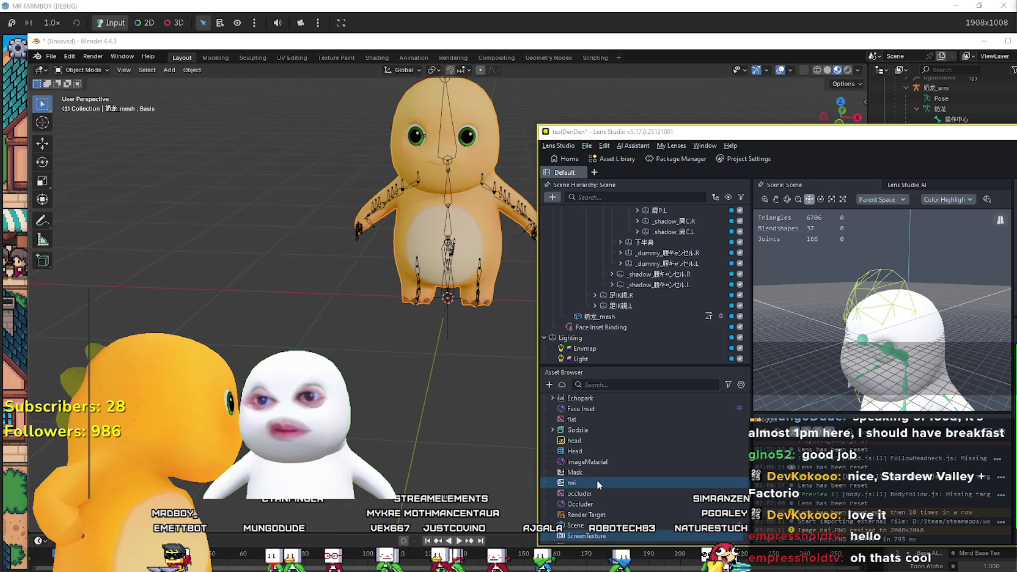
left_click(598, 482)
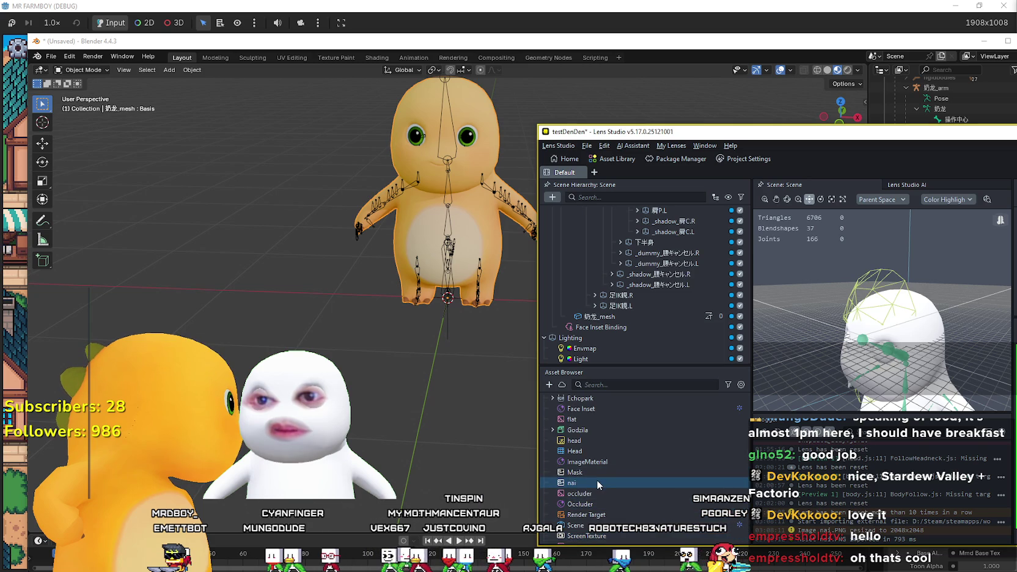
left_click(644, 313)
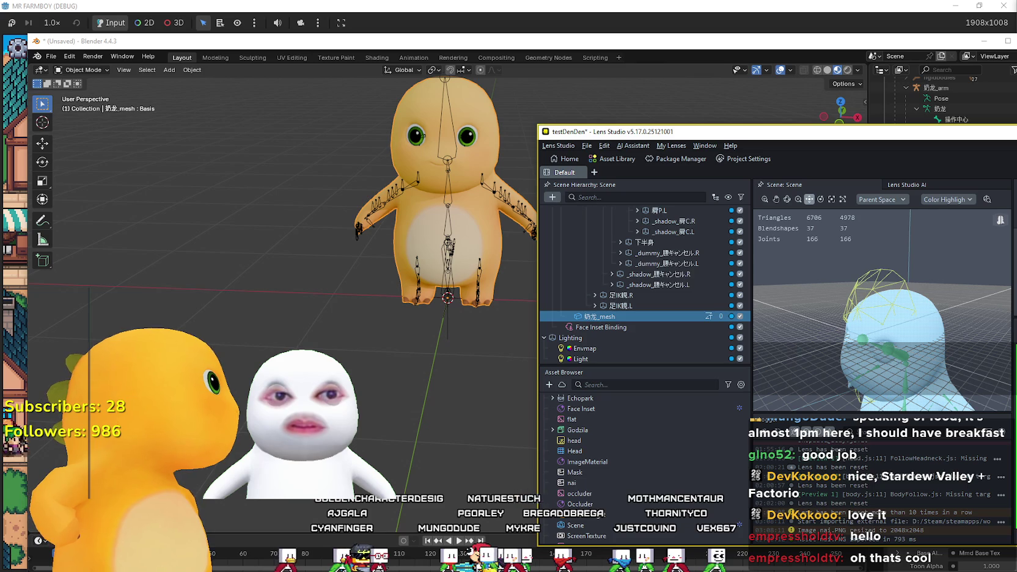
left_click(940, 281)
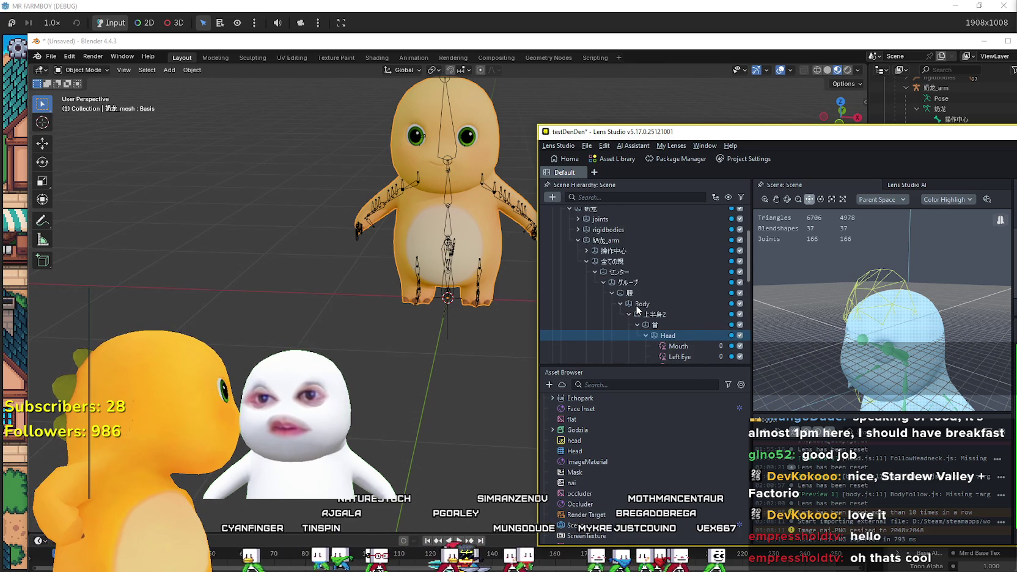
scroll(643, 256, "up", 3)
left_click(620, 276)
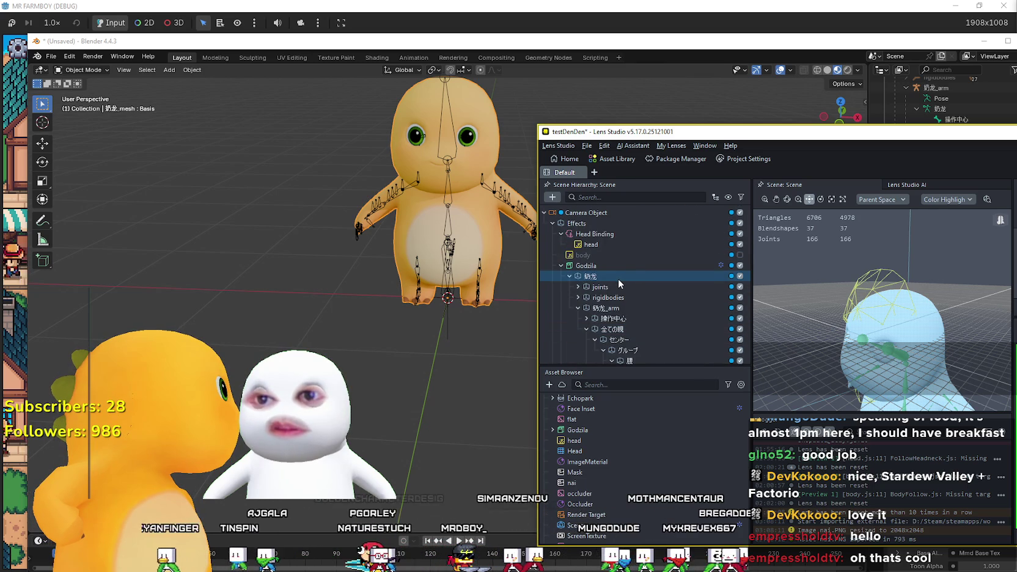
left_click(627, 264)
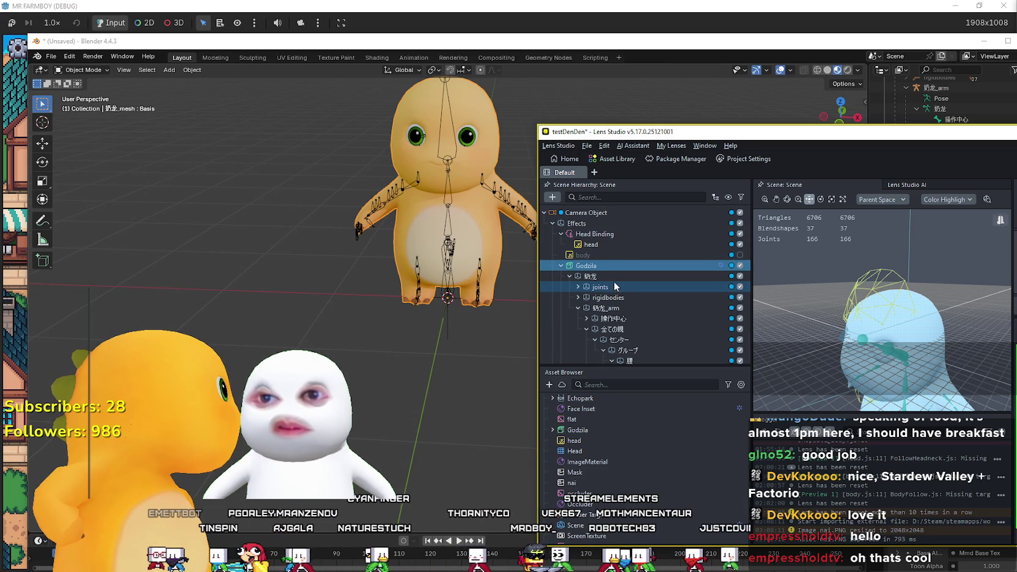
scroll(605, 294, "down", 10)
scroll(608, 294, "down", 5)
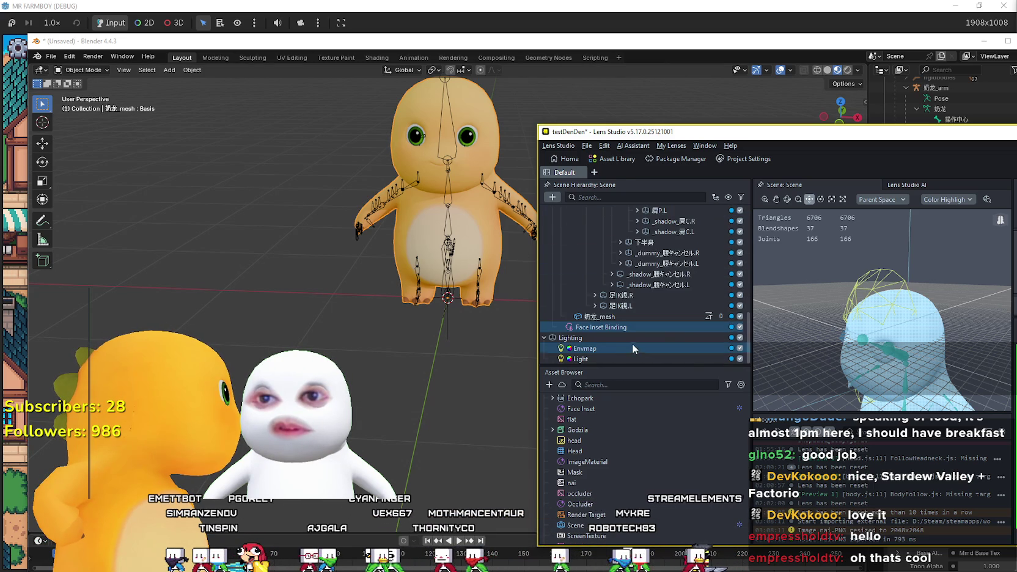
left_click(618, 317)
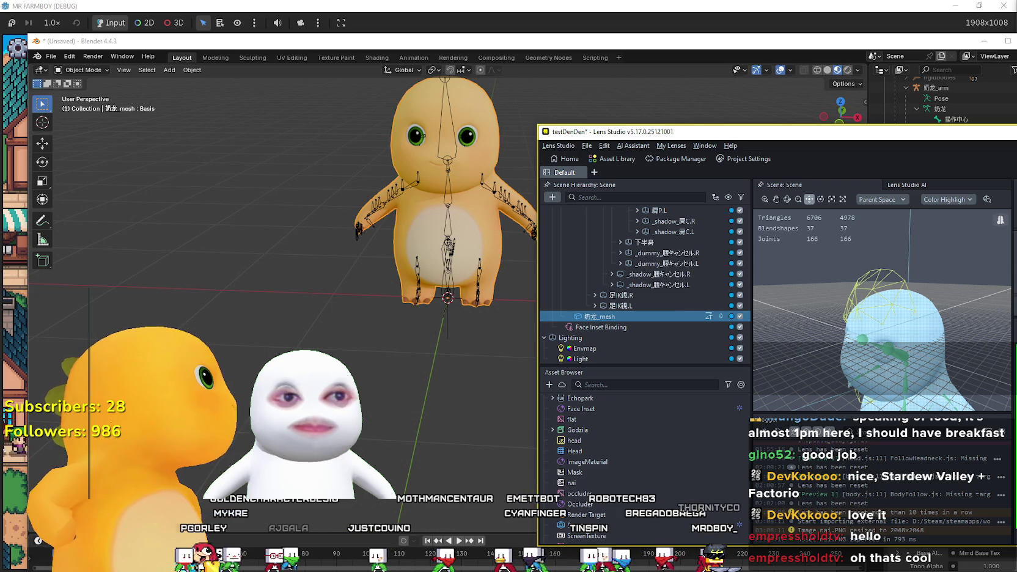
Drop the nai image onto 奶龙_mesh as a child object and select the new nai.
scroll(635, 324, "up", 2)
scroll(636, 324, "down", 2)
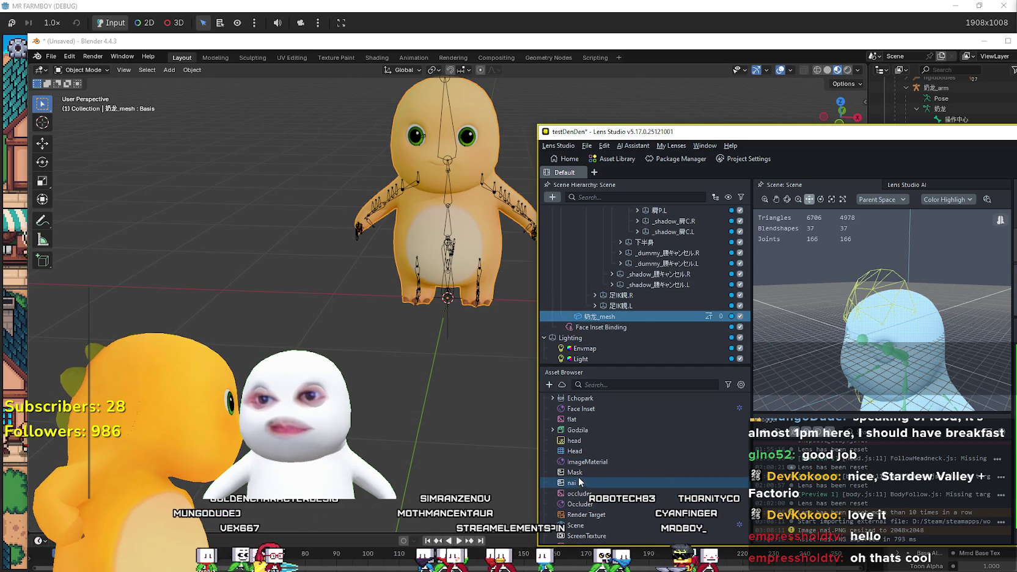
mouse_move(582, 481)
left_mouse_down()
mouse_move(629, 328)
mouse_move(644, 317)
mouse_move(596, 365)
mouse_move(641, 349)
mouse_move(643, 315)
left_mouse_up()
left_click(652, 312)
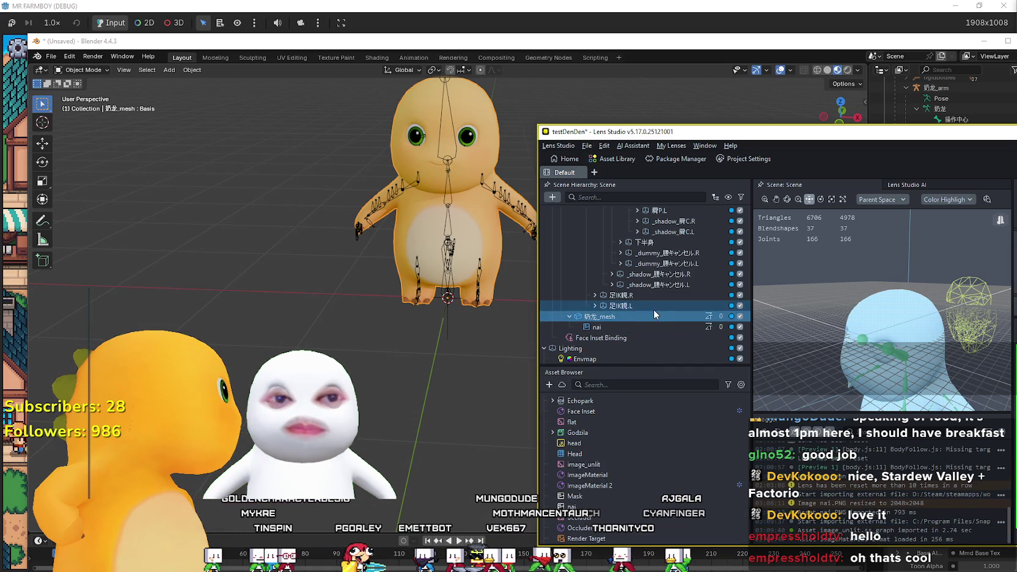
left_click(630, 331)
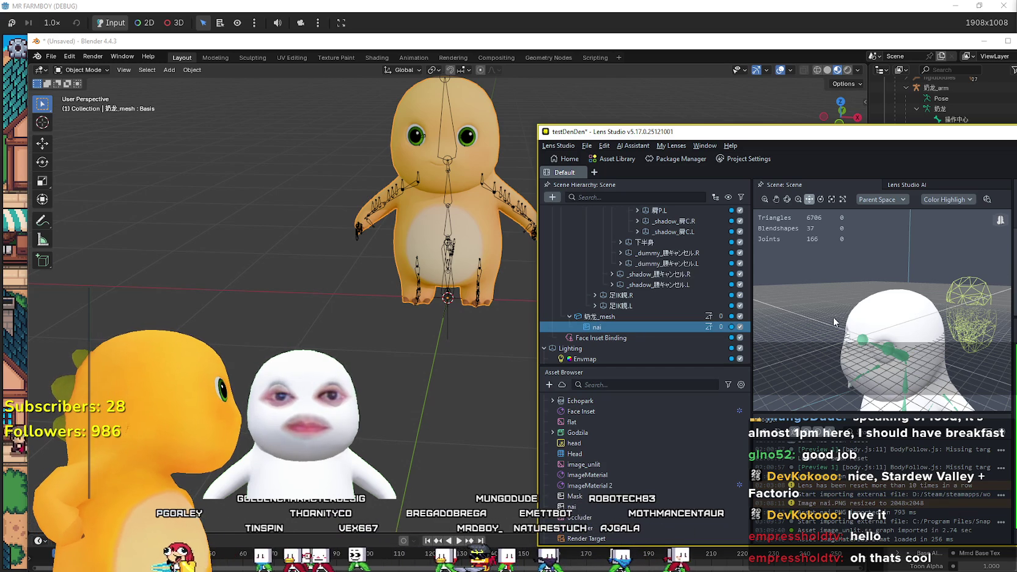
scroll(835, 315, "down", 5)
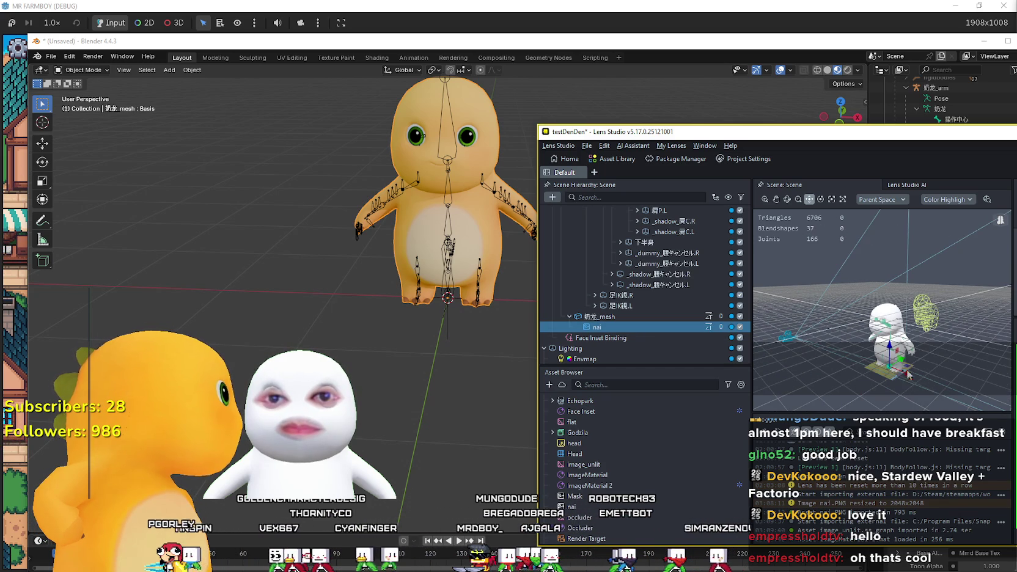
Delete the nai object from under 奶龙_mesh, then select the Godzila object.
right_click(597, 331)
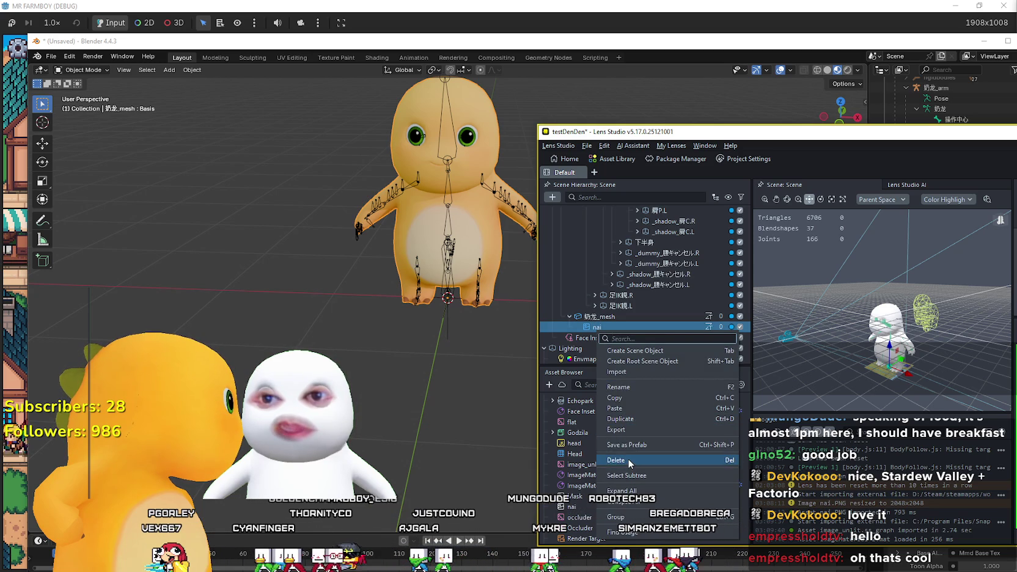
left_click(628, 460)
left_click(623, 455)
scroll(624, 458, "down", 1)
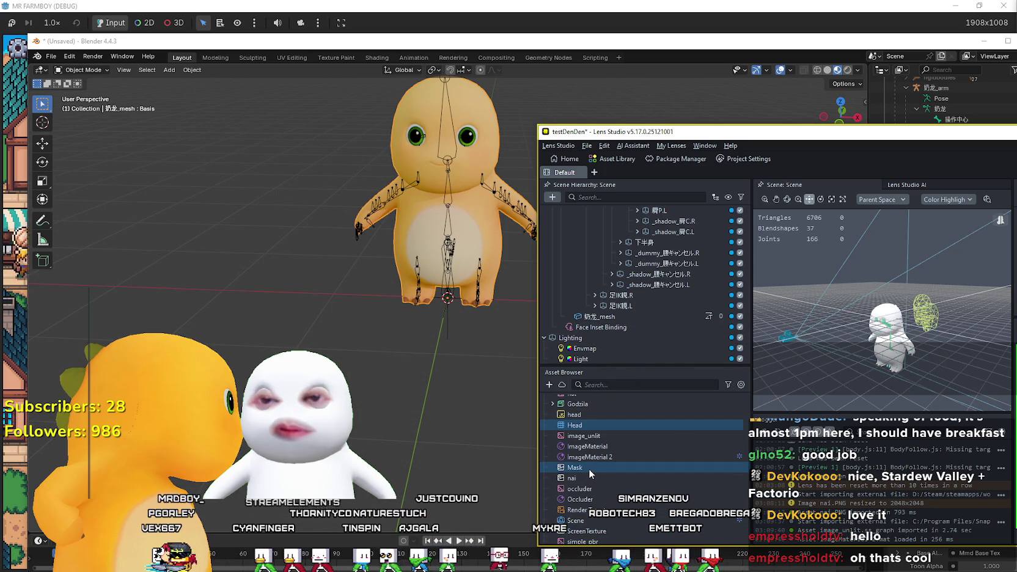
left_click(658, 304)
scroll(657, 301, "up", 10)
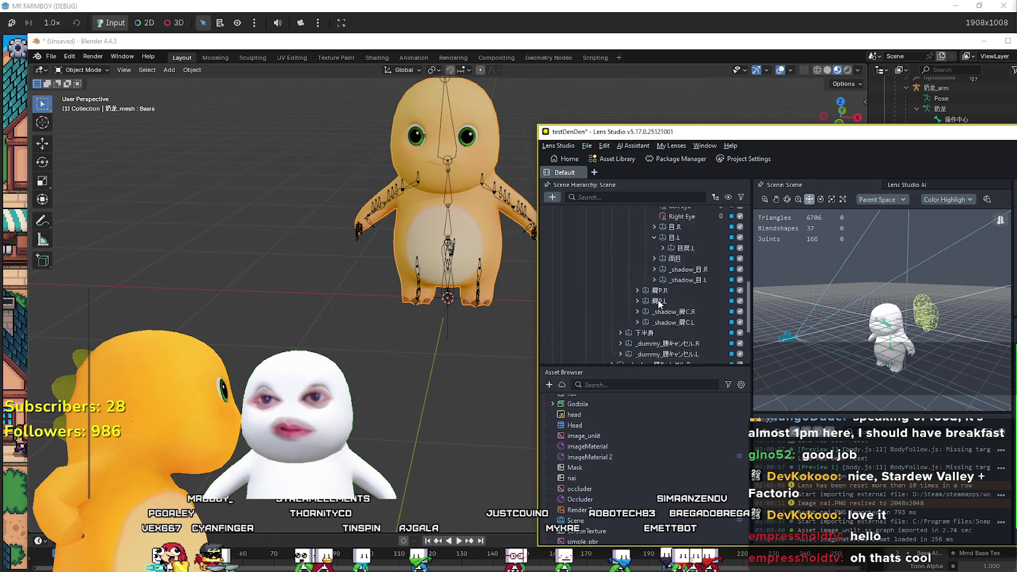
left_click(598, 259)
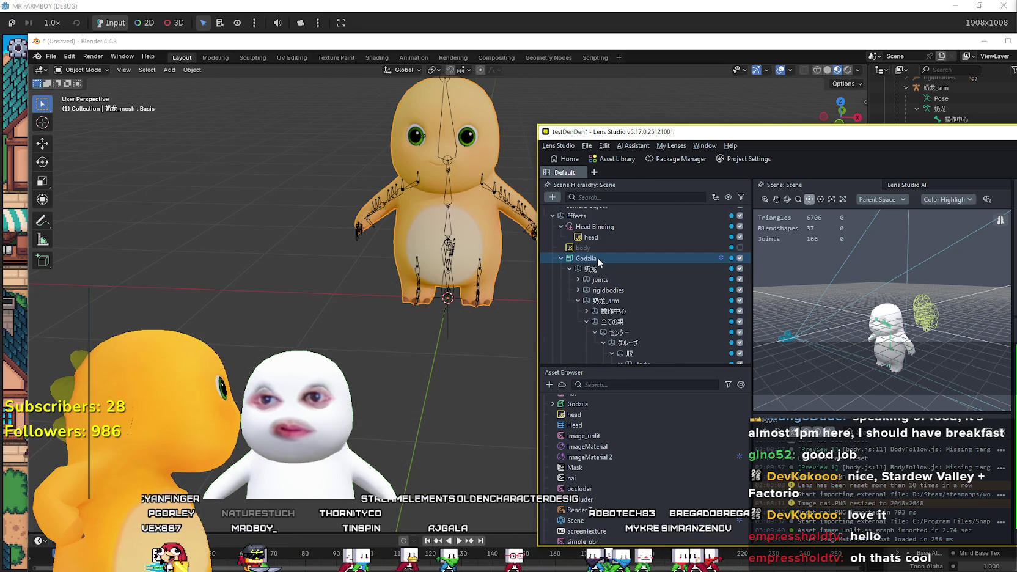
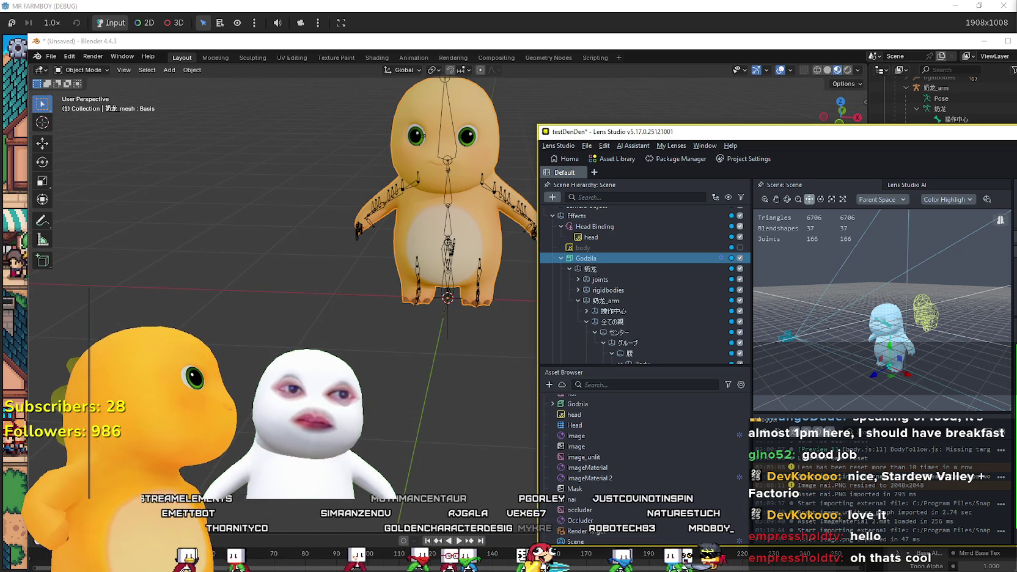
Select 奶龙_mesh and look through the material asset picker without choosing anything.
scroll(673, 281, "down", 10)
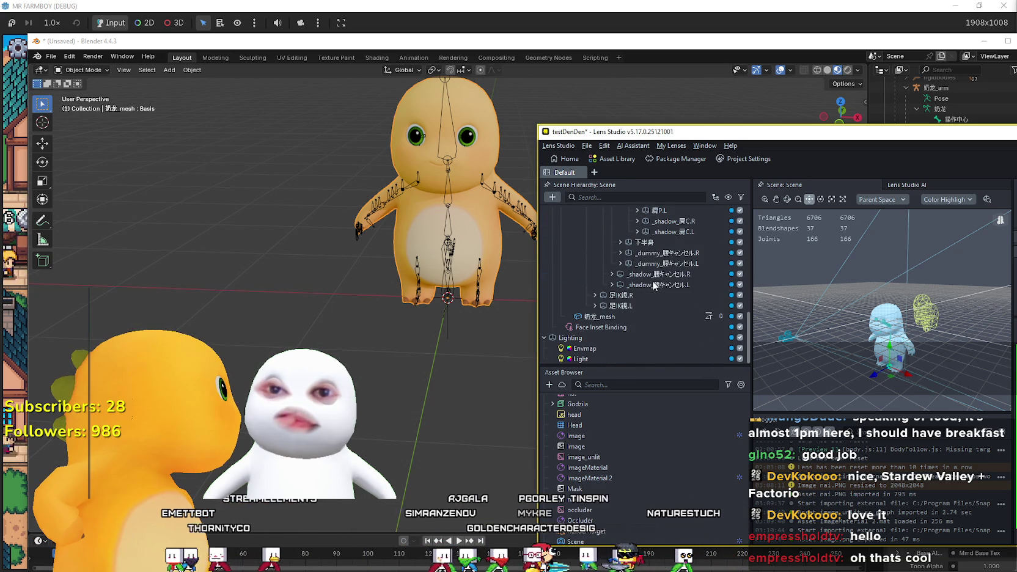
left_click(599, 317)
left_click(605, 316)
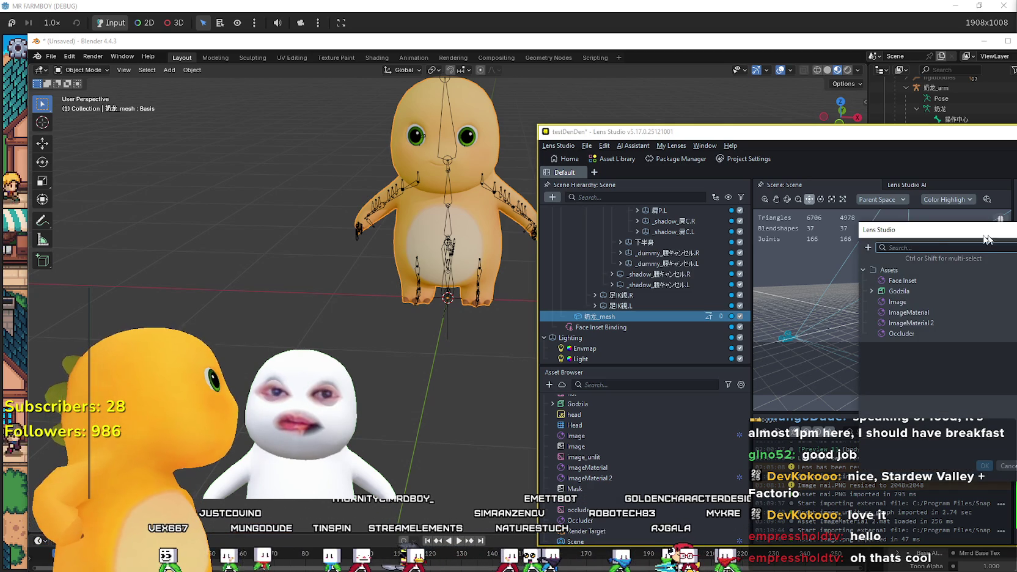
left_click_drag(930, 231, 784, 209)
left_click(875, 208)
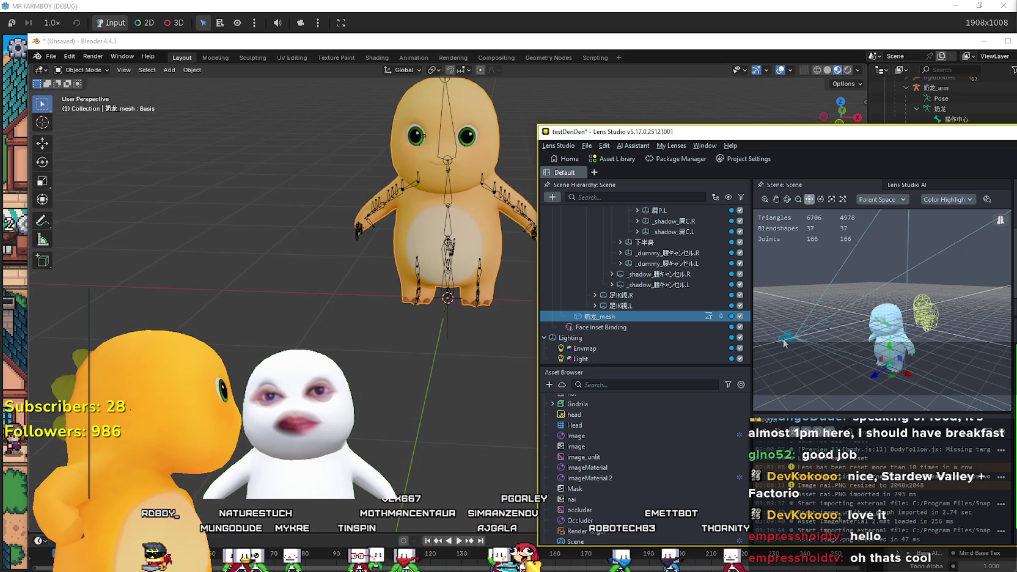
Check the 足IK親.L joint and Right Eye, then collapse the Godzila branch.
left_click(670, 303)
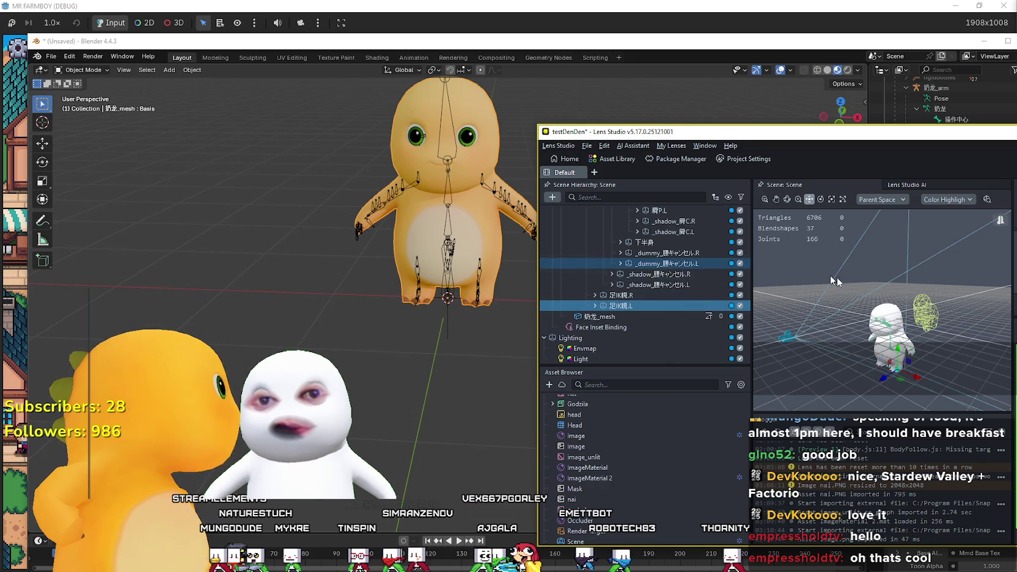
scroll(635, 322, "up", 5)
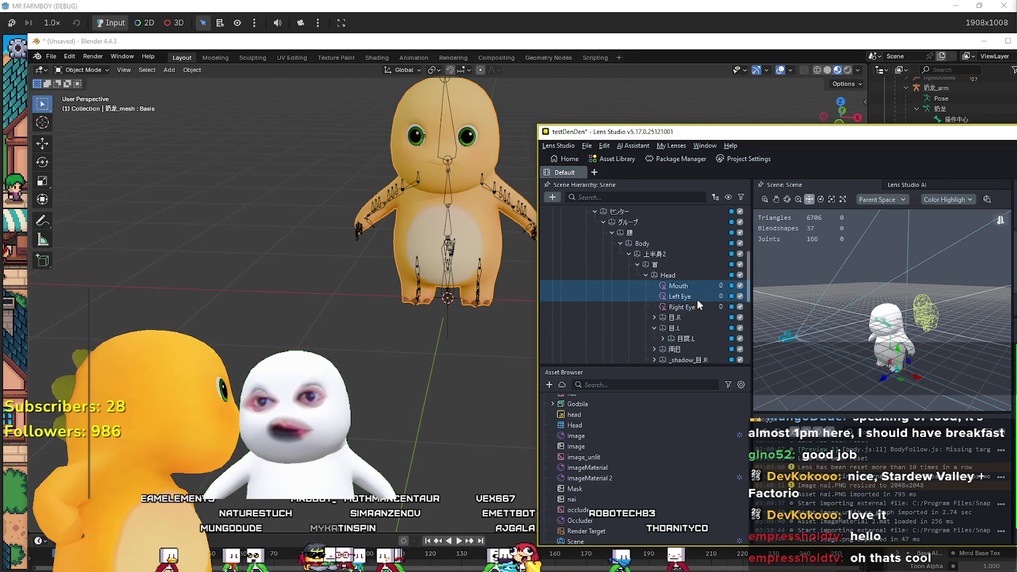
left_click(692, 307)
scroll(645, 304, "up", 4)
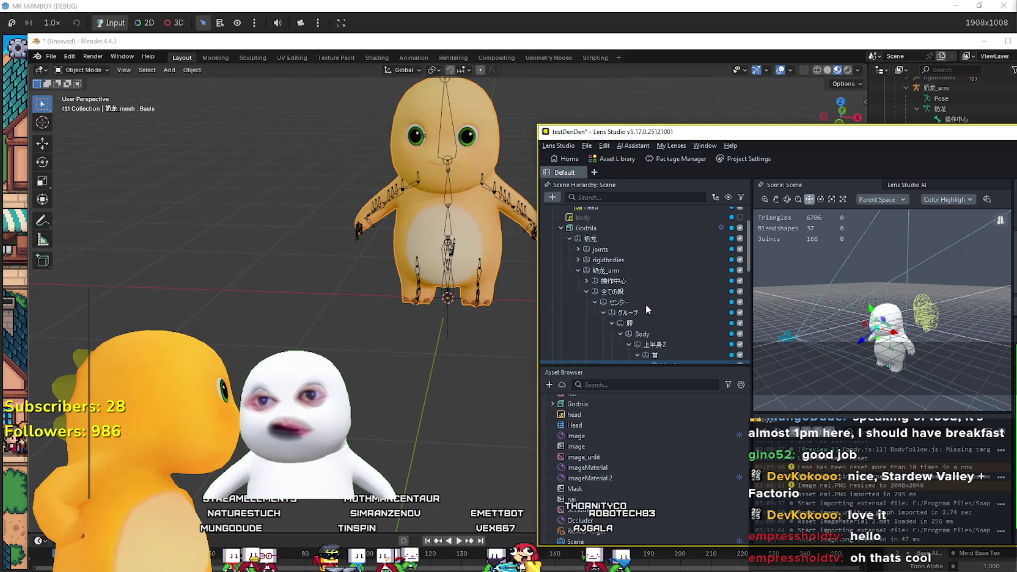
left_click(561, 266)
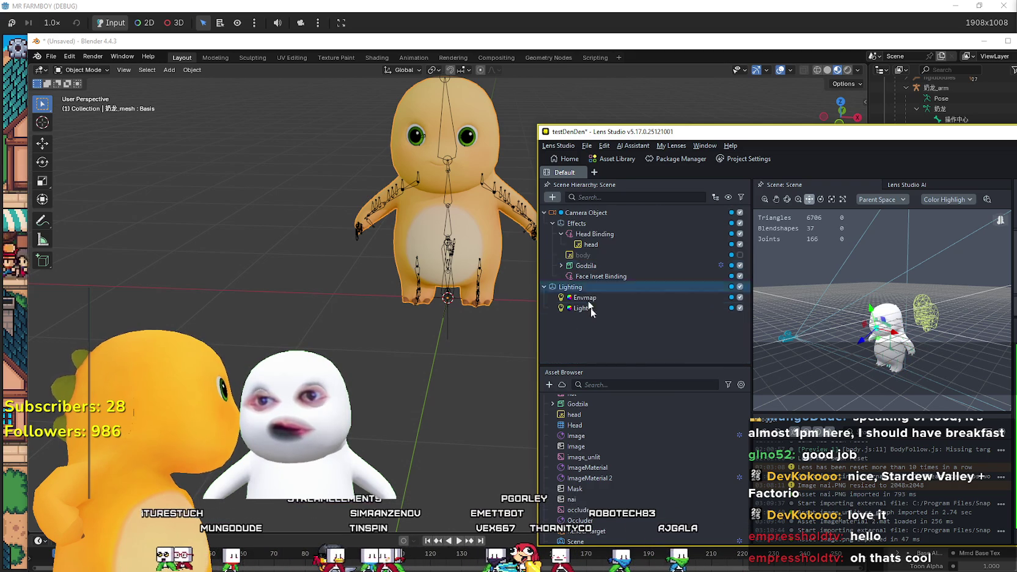
Compare the Mask, ImageMaterial, image_unlit and ImageMaterial 2 assets, settling on ImageMaterial 2.
left_click(625, 489)
scroll(624, 489, "down", 3)
left_click(612, 432)
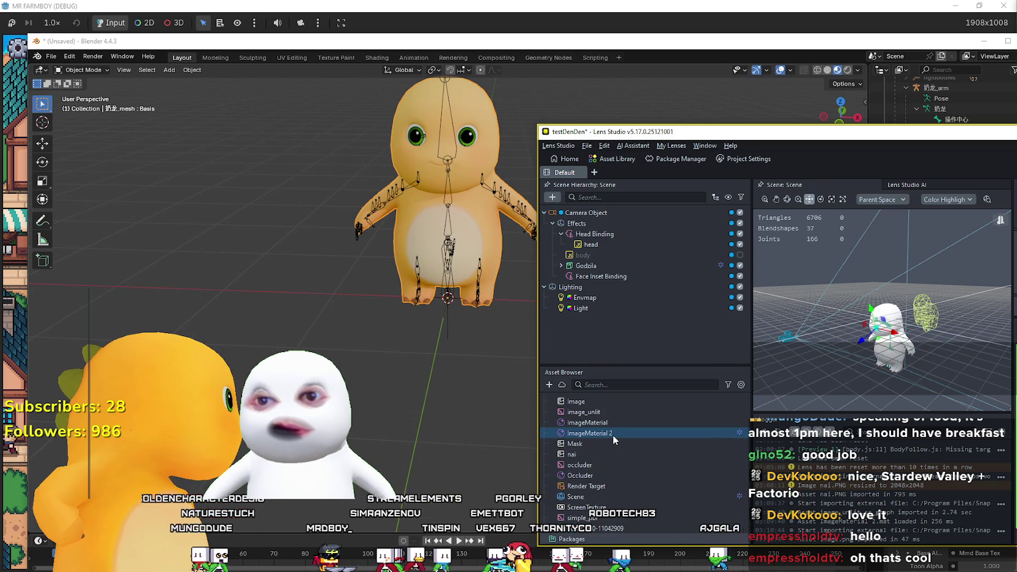
left_click(614, 423)
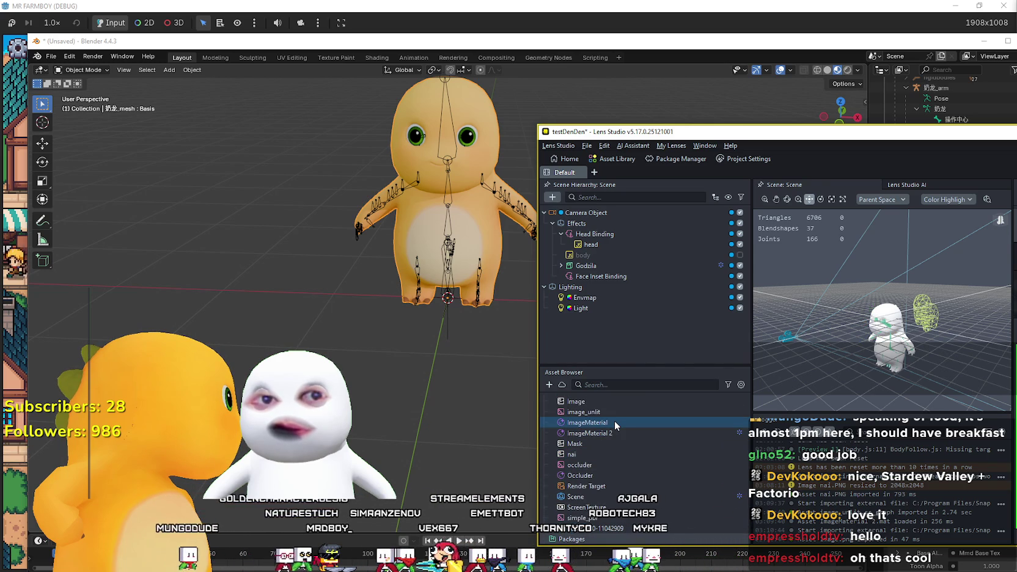
left_click(611, 432)
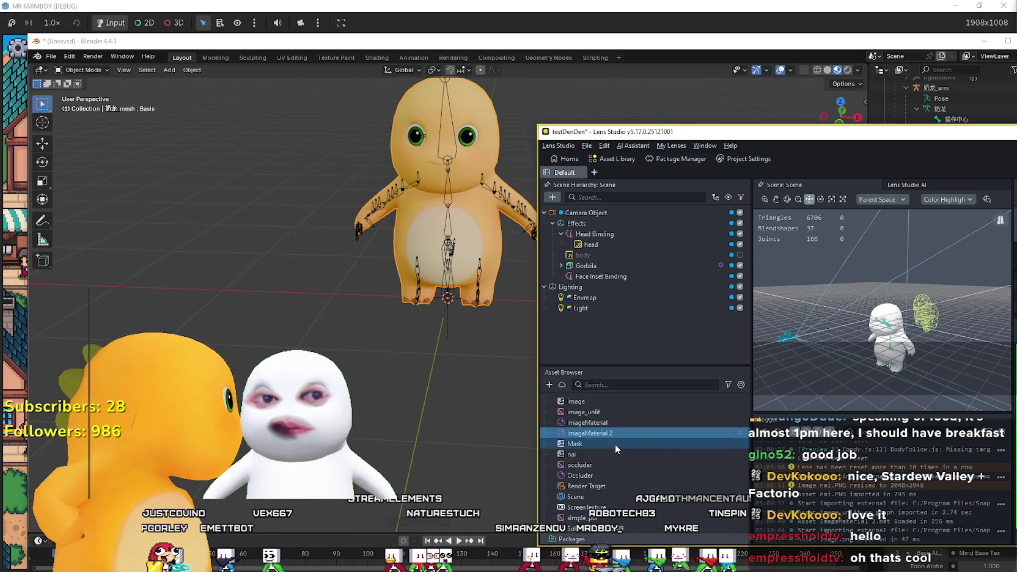
left_click(619, 414)
left_click(622, 420)
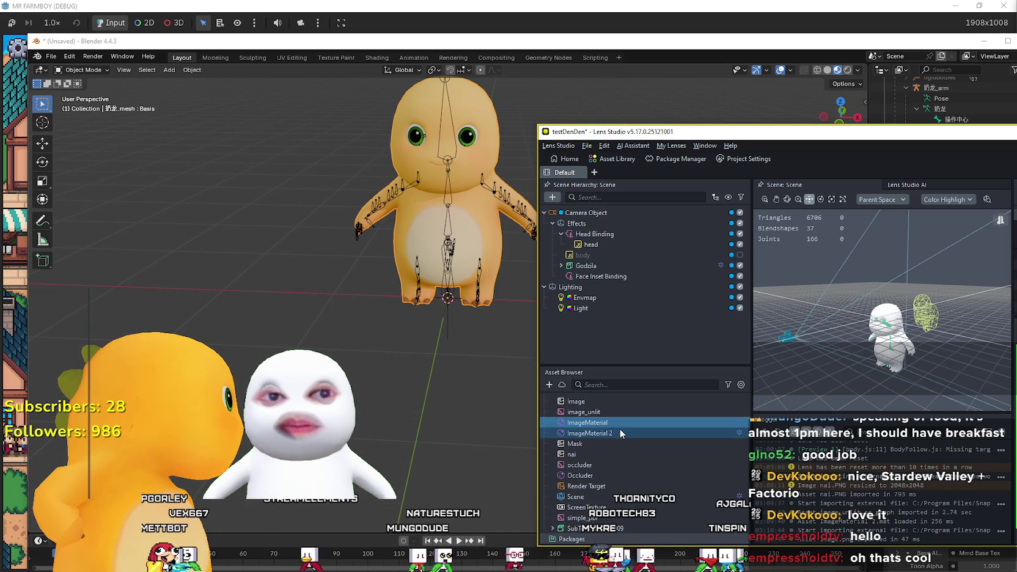
left_click(619, 432)
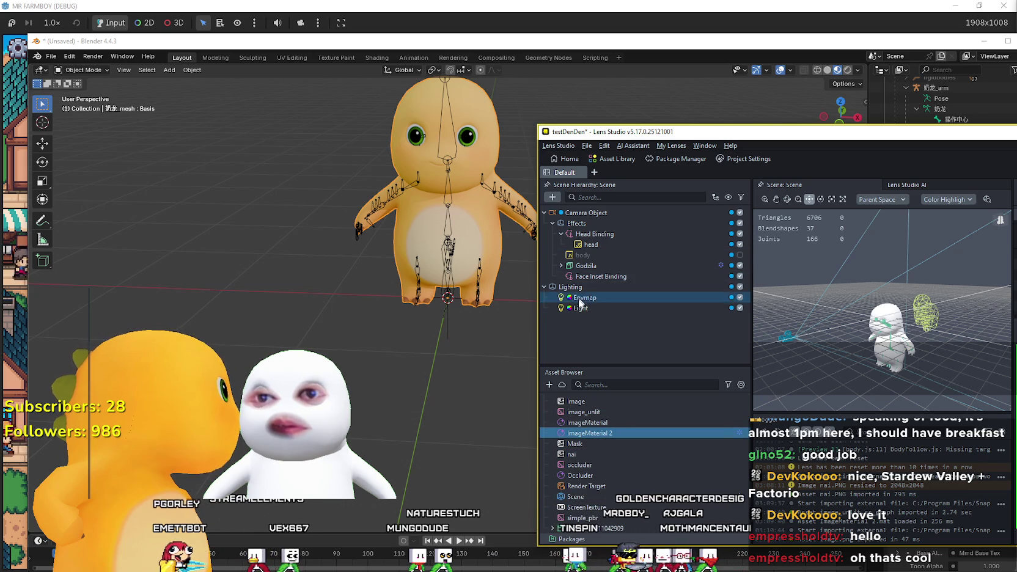
Expand Godzila, reselect 奶龙_mesh so it shows yellow, and switch to the Move tool (W).
left_click(603, 265)
left_click(604, 264)
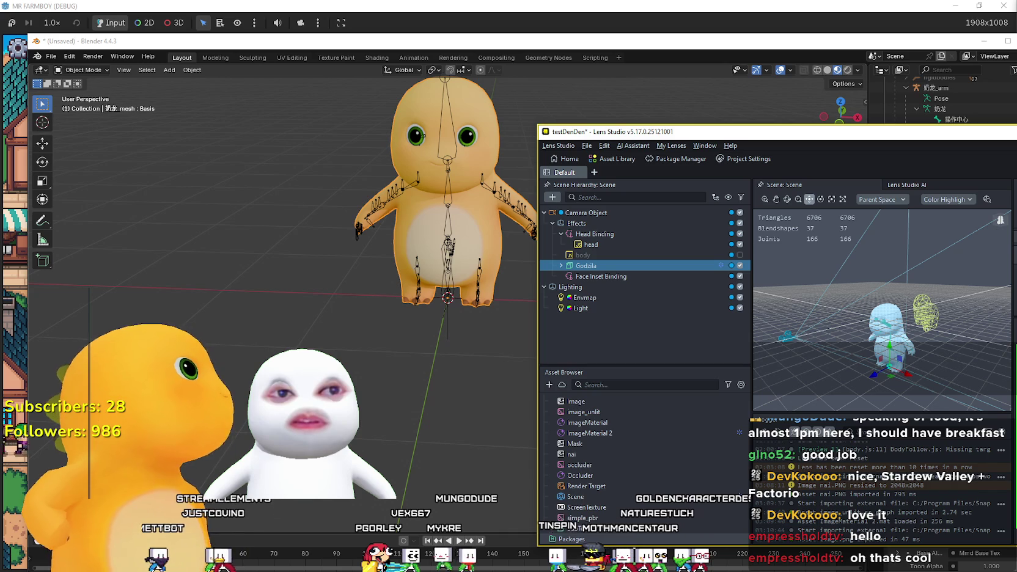
left_click(561, 265)
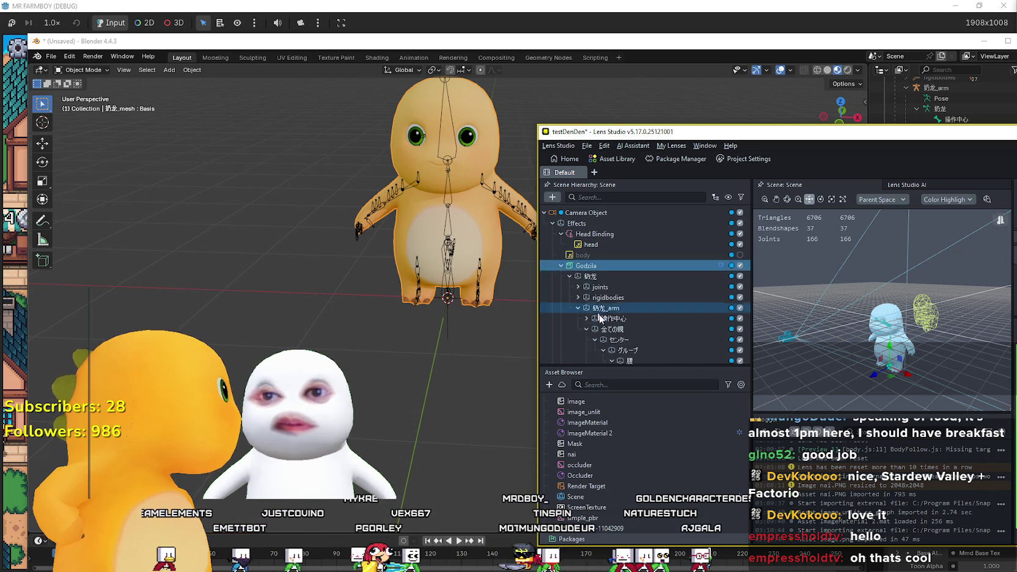
scroll(621, 299, "down", 15)
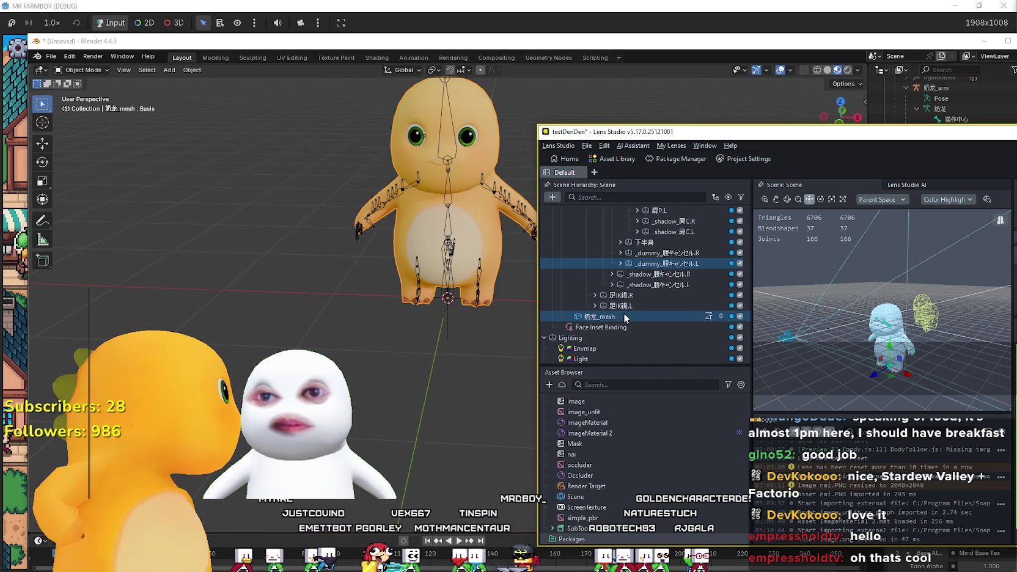
left_click(624, 317)
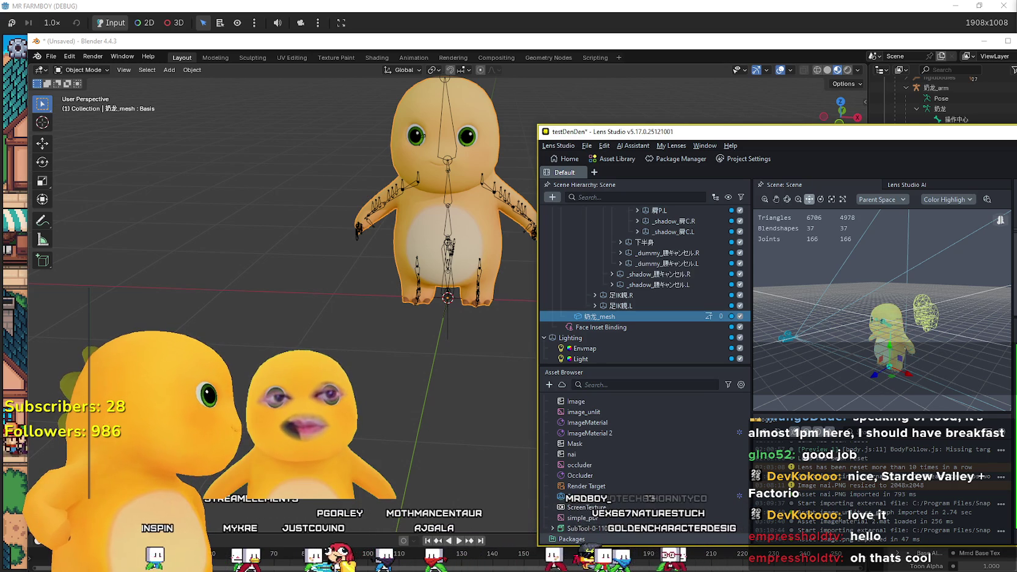
scroll(892, 360, "up", 5)
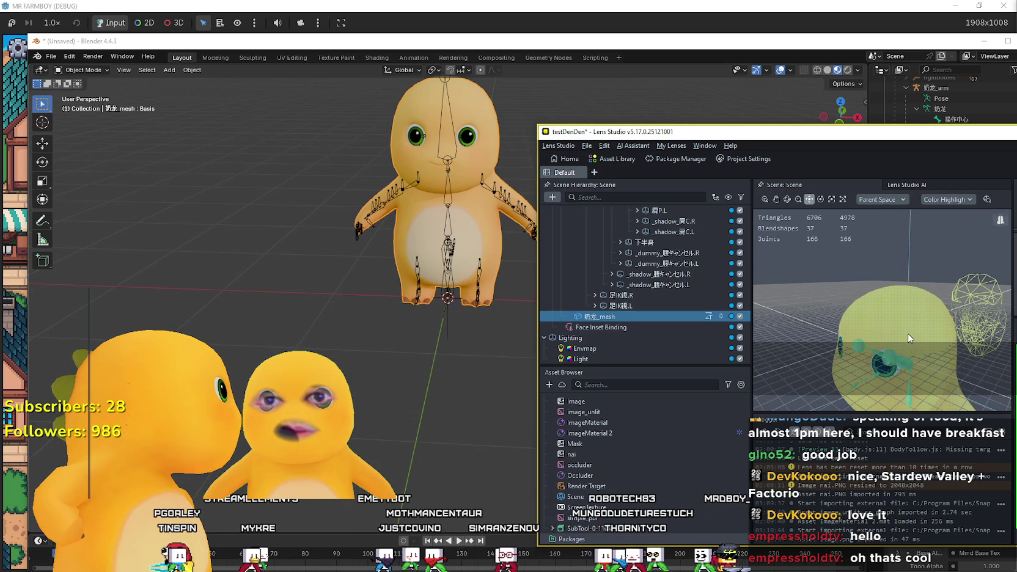
scroll(909, 338, "down", 5)
key("w")
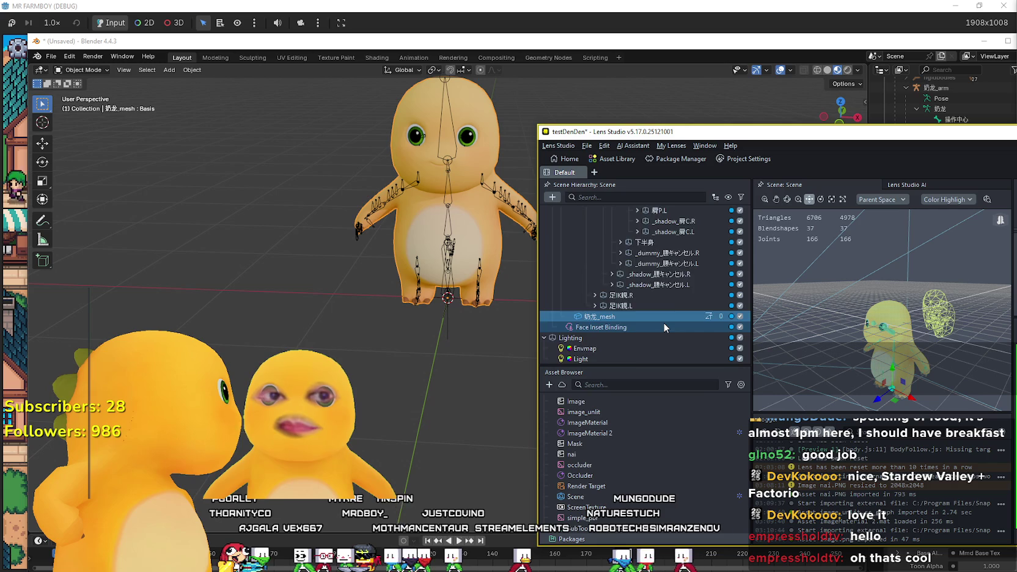
scroll(702, 336, "up", 2)
scroll(696, 329, "up", 2)
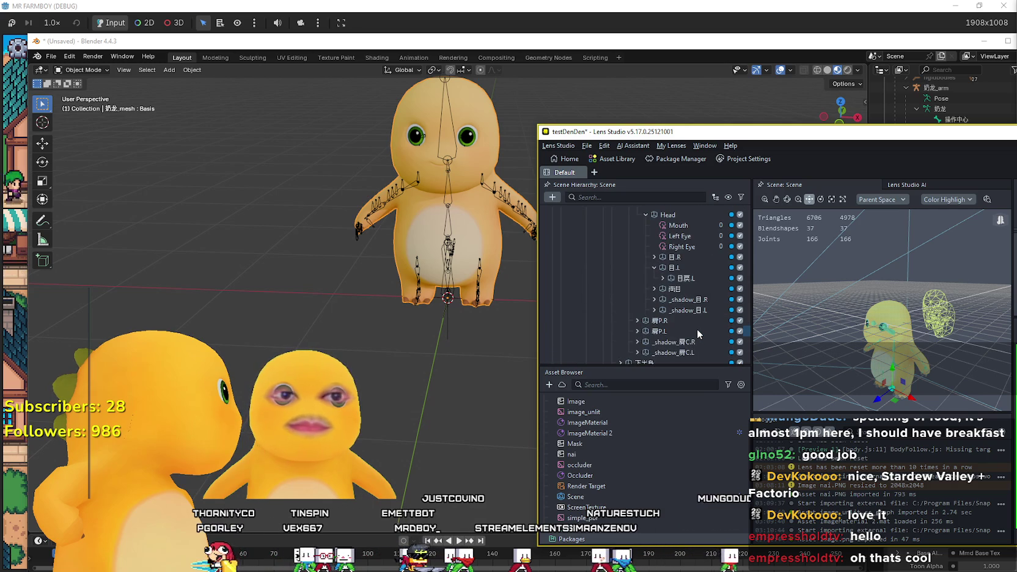
left_click(689, 312)
left_click(695, 247)
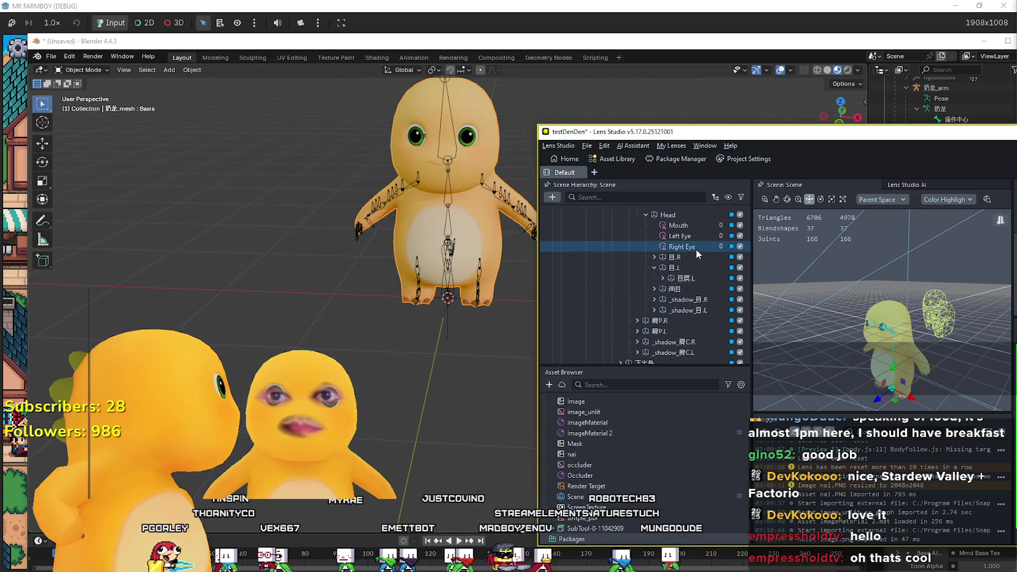
left_click(678, 225)
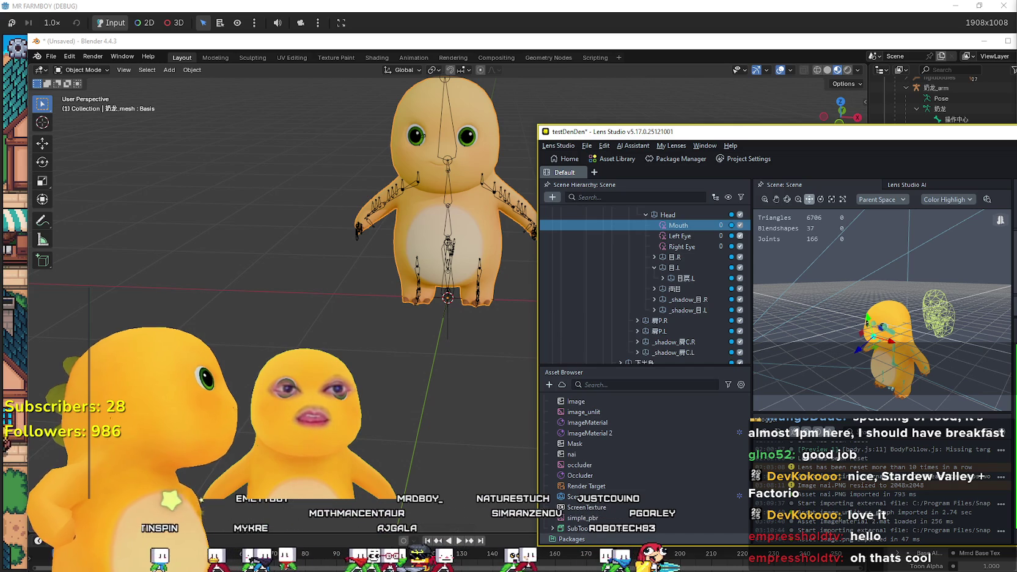
left_click(679, 236)
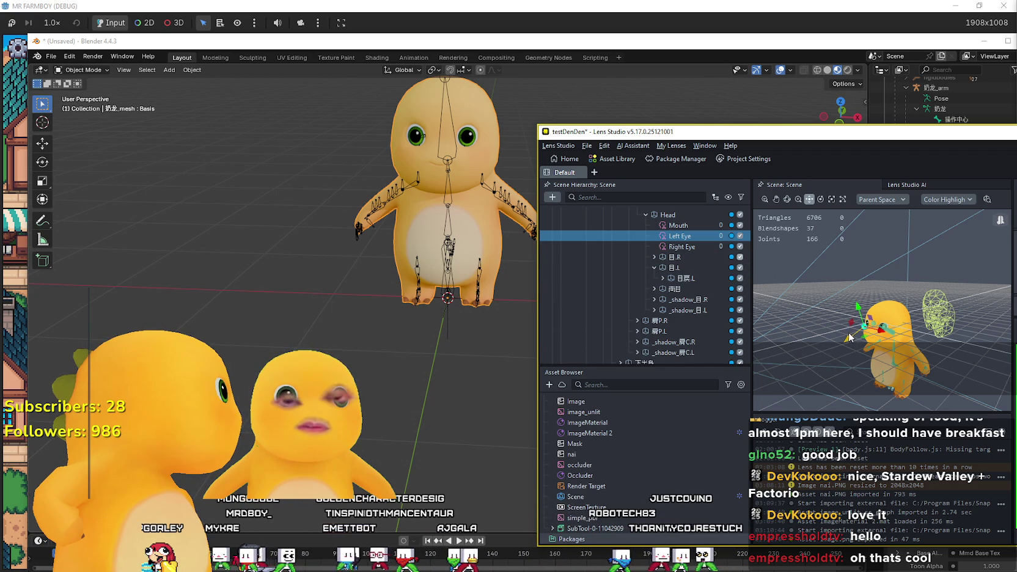
Move the Left Eye left, then up and to the right on the head, and zoom out.
left_click_drag(848, 331, 825, 338)
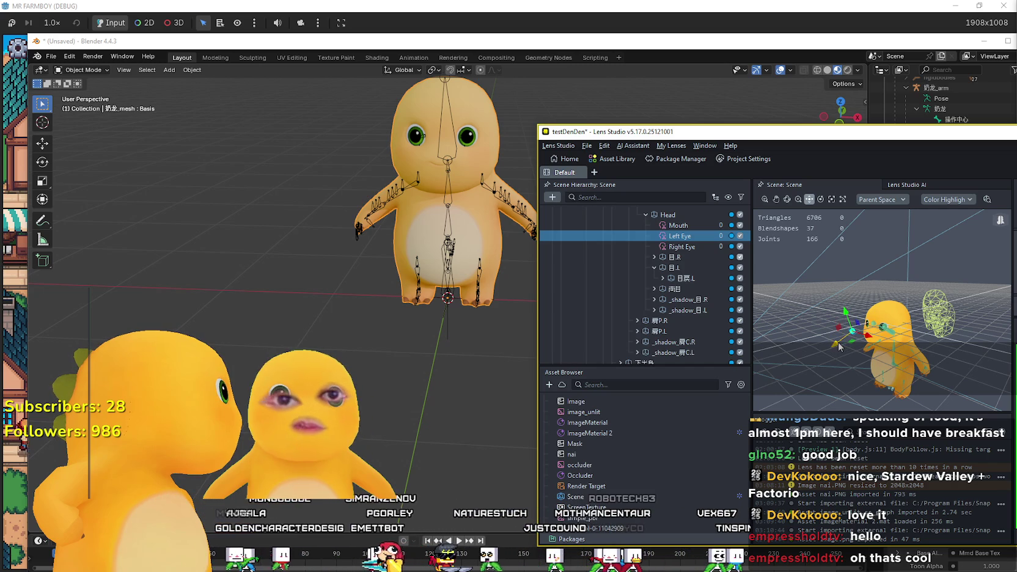
left_click_drag(845, 343, 865, 310)
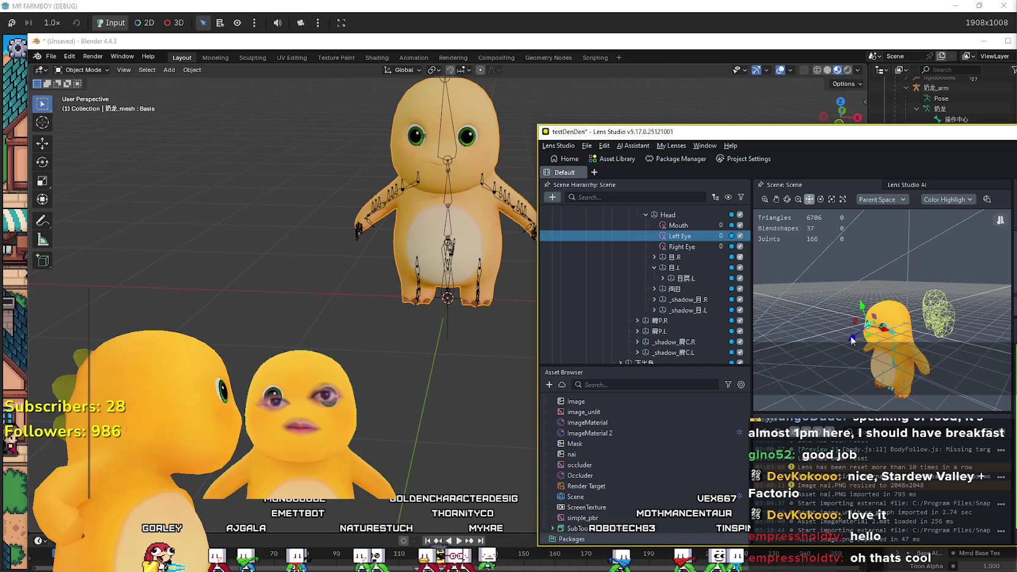
mouse_move(850, 336)
left_mouse_down()
mouse_move(911, 336)
mouse_move(903, 340)
left_mouse_up()
scroll(903, 339, "down", 3)
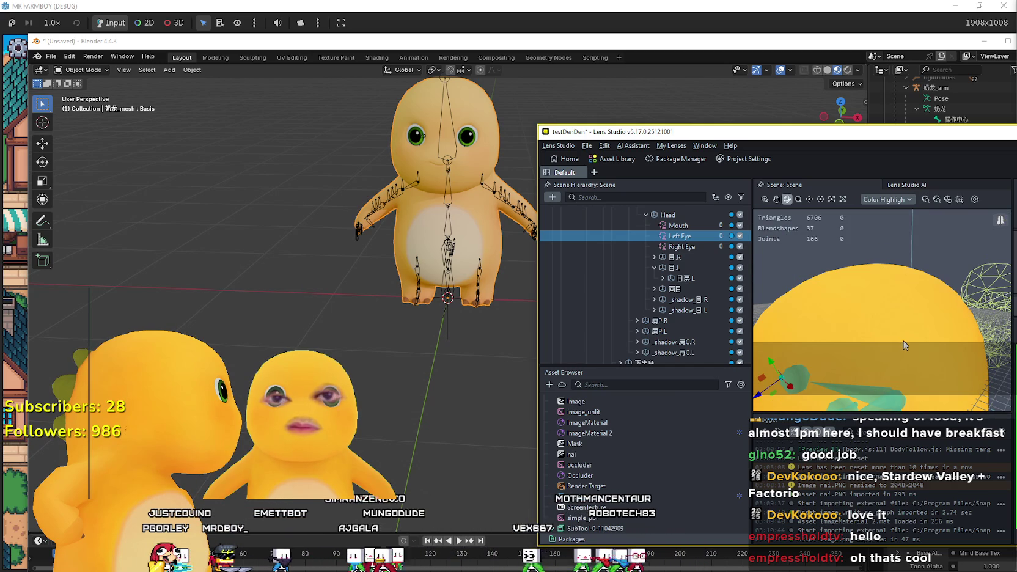
Frame Left Eye and expand 目.R to find the 目尻.R and 目尻.R_end joints.
key("w")
key("f")
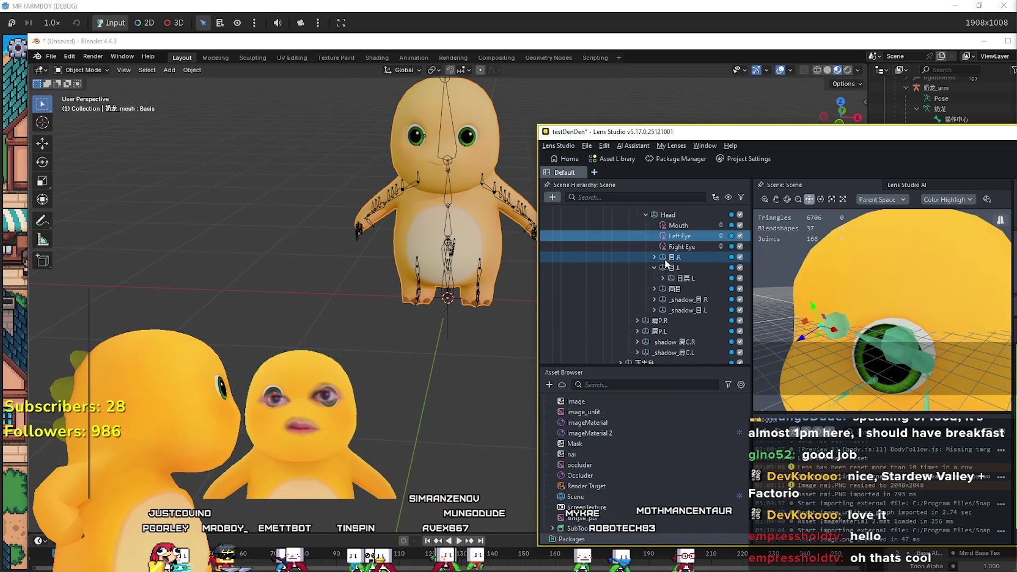
left_click(679, 258)
left_click(654, 257)
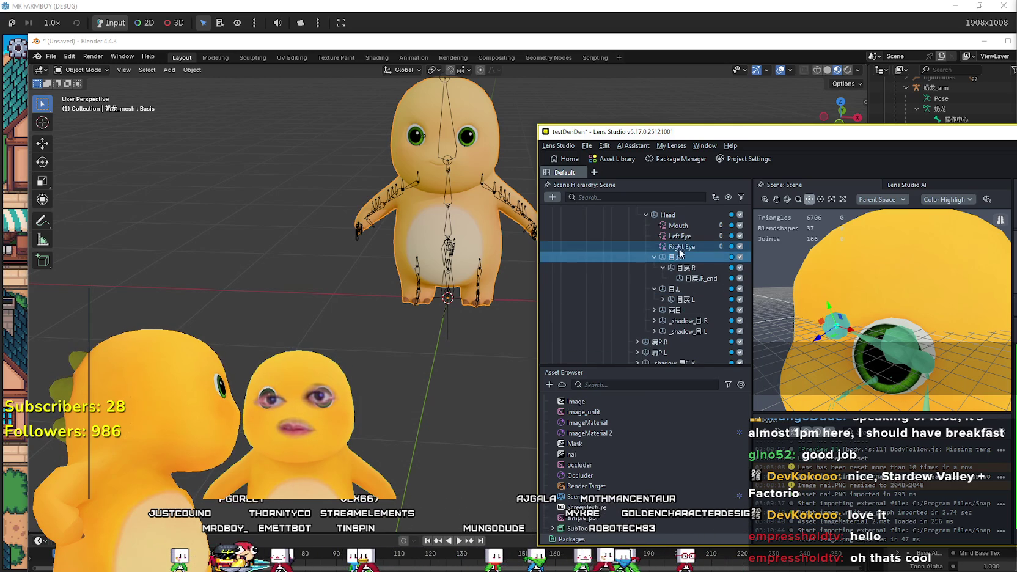
left_click(684, 267)
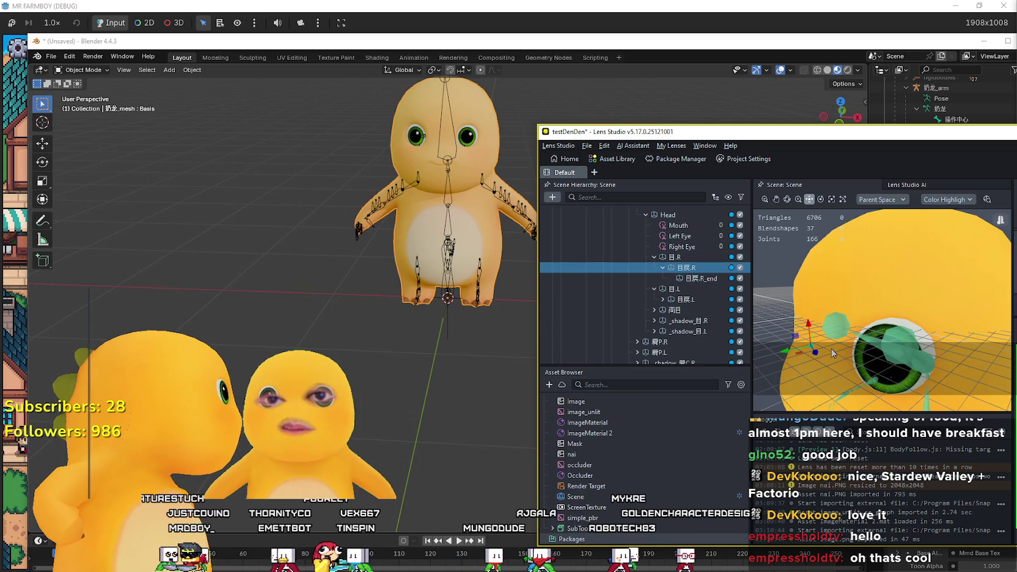
key("f")
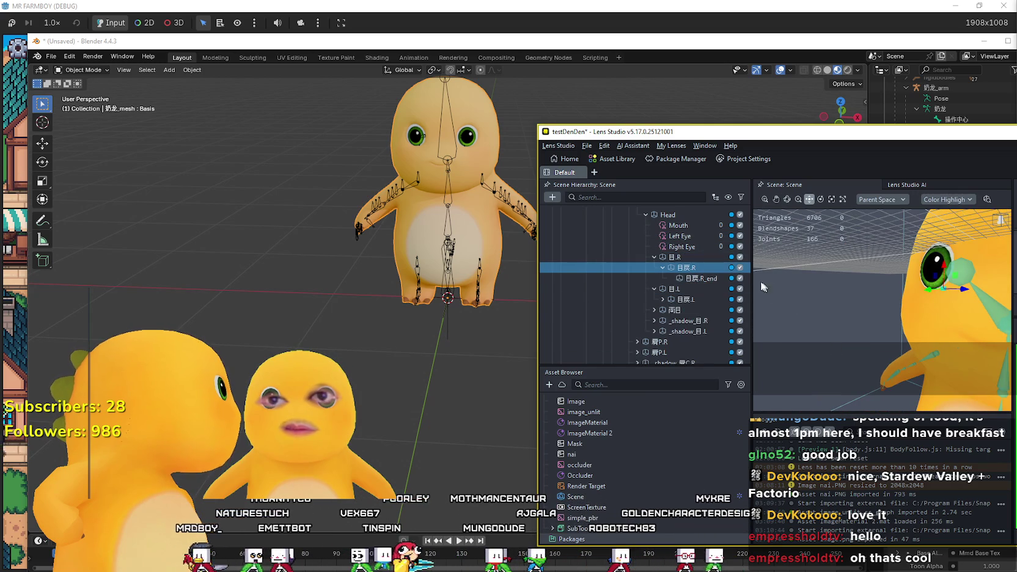
left_click(717, 278)
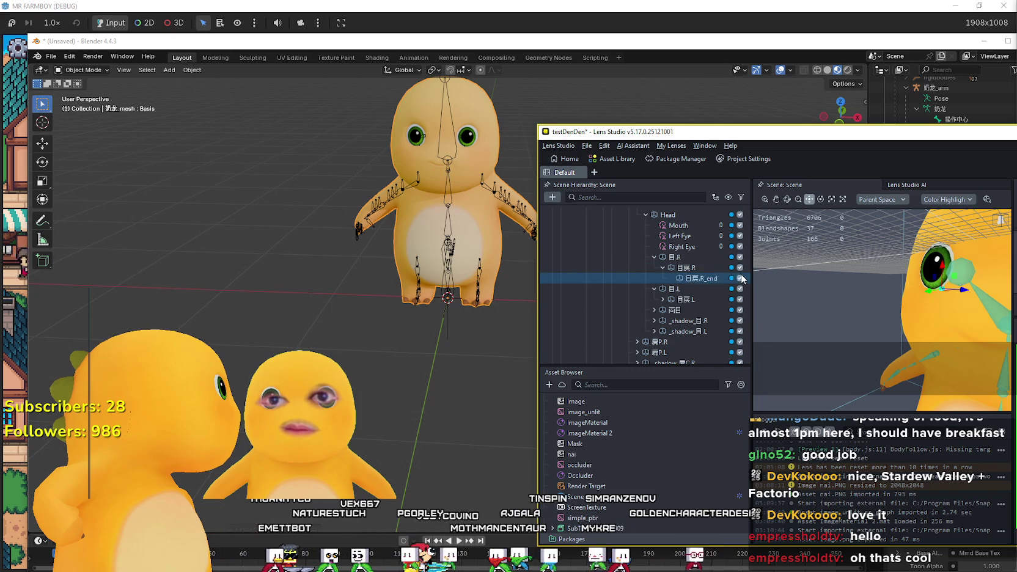
Parent Right Eye under the right eye joint and frame the whole character.
left_click(739, 270)
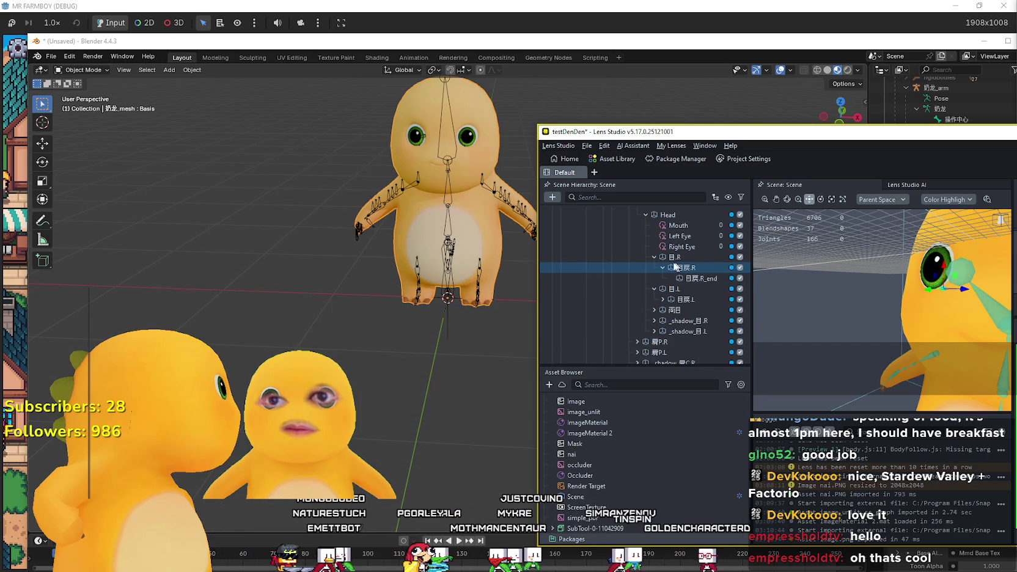
left_click(740, 258, "ctrl")
left_click(739, 258)
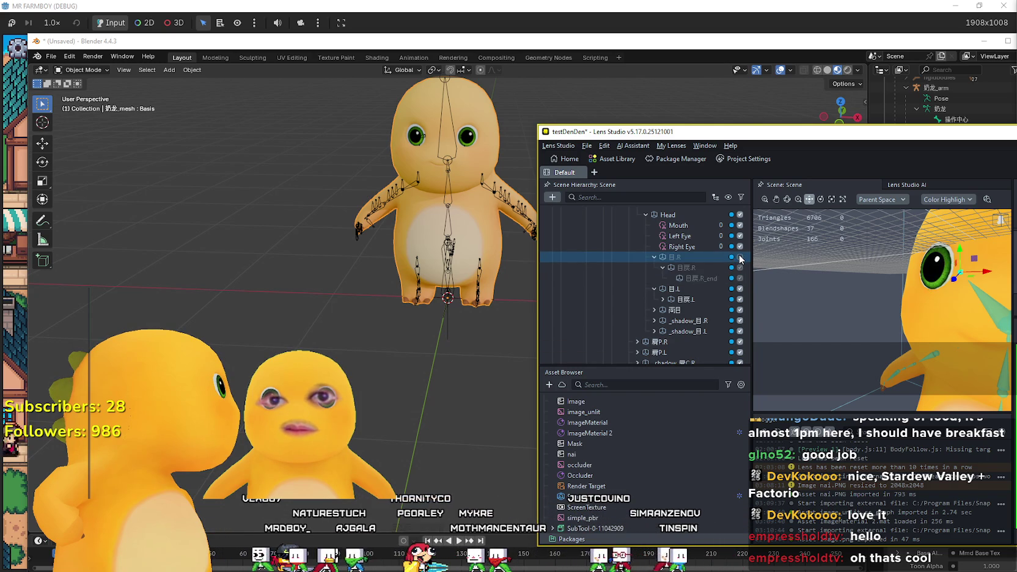
left_click_drag(684, 250, 685, 257)
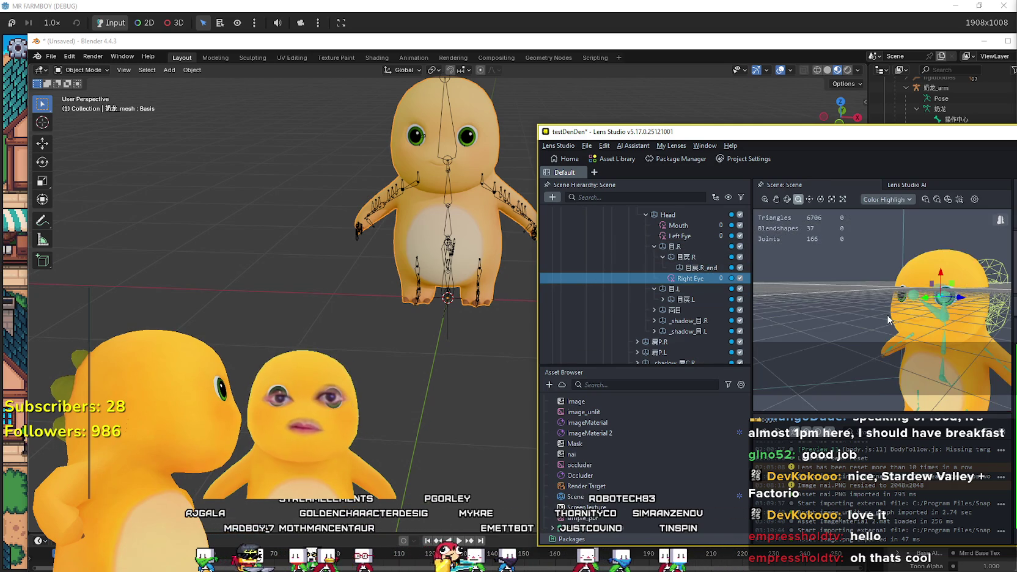
key("f")
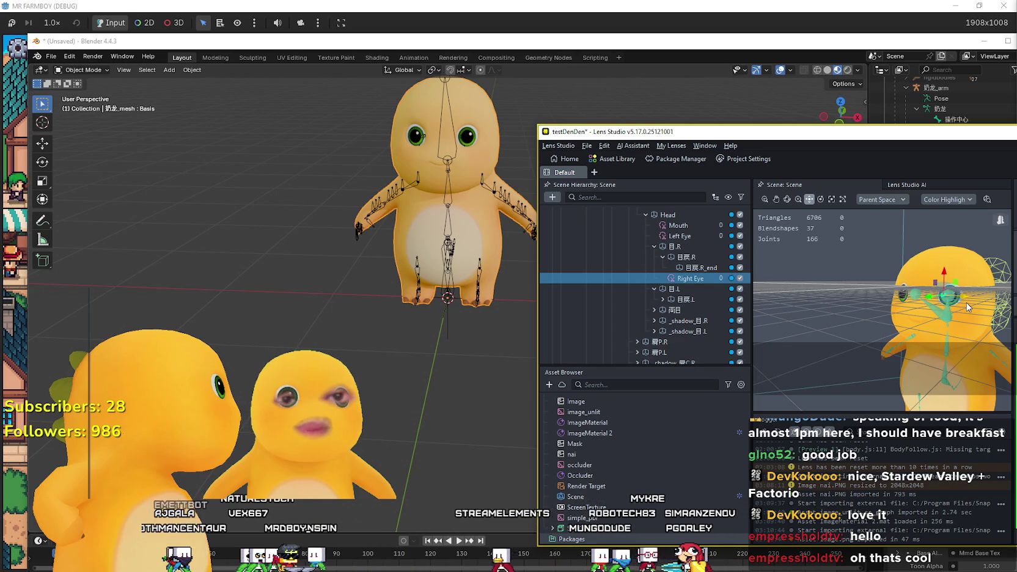
Nudge Right Eye right, parent Left Eye under the left eye joint, and check both eye parents.
left_click_drag(966, 304, 971, 305)
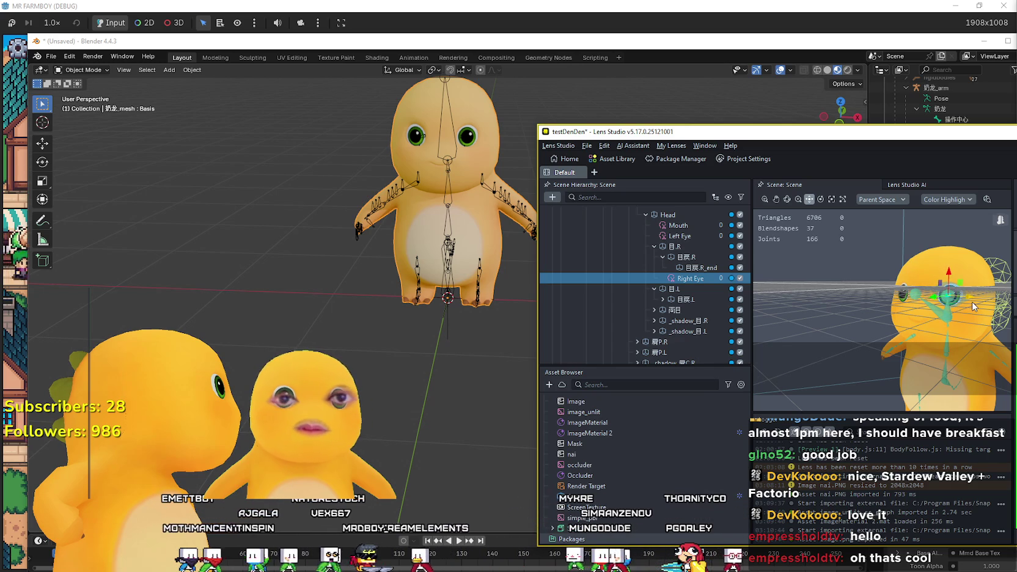
left_click(687, 236)
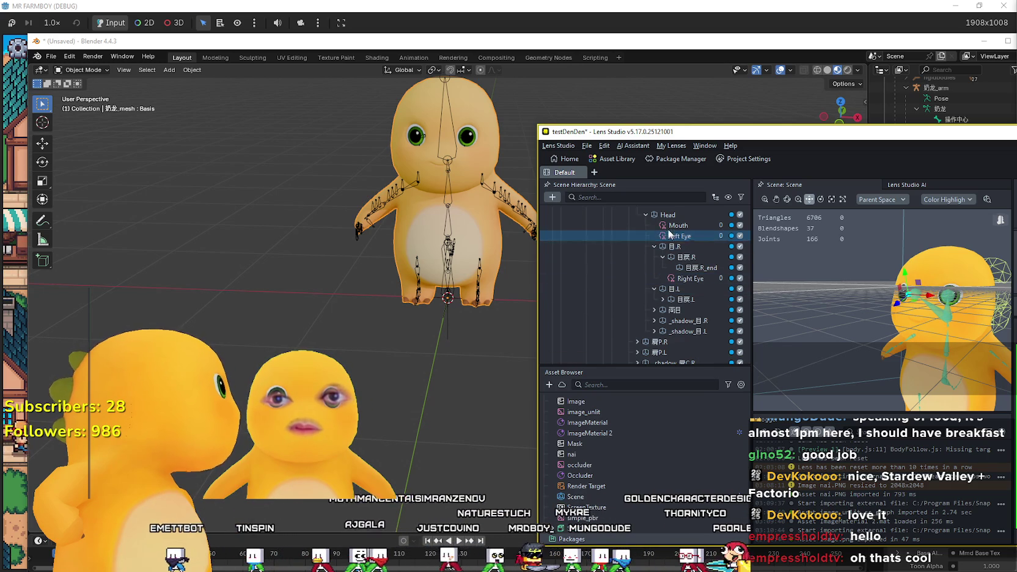
left_click_drag(681, 237, 684, 292)
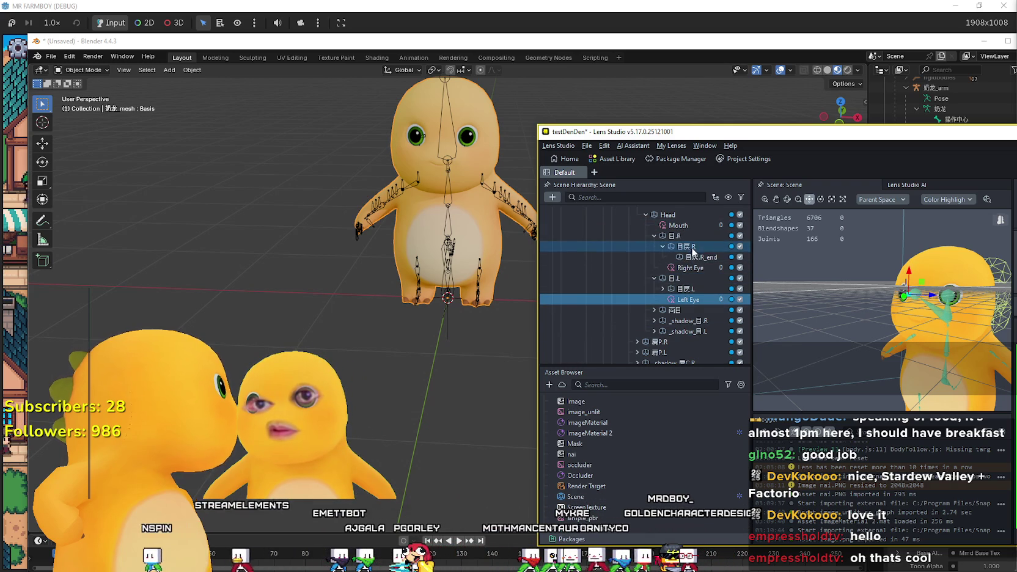
left_click(691, 269)
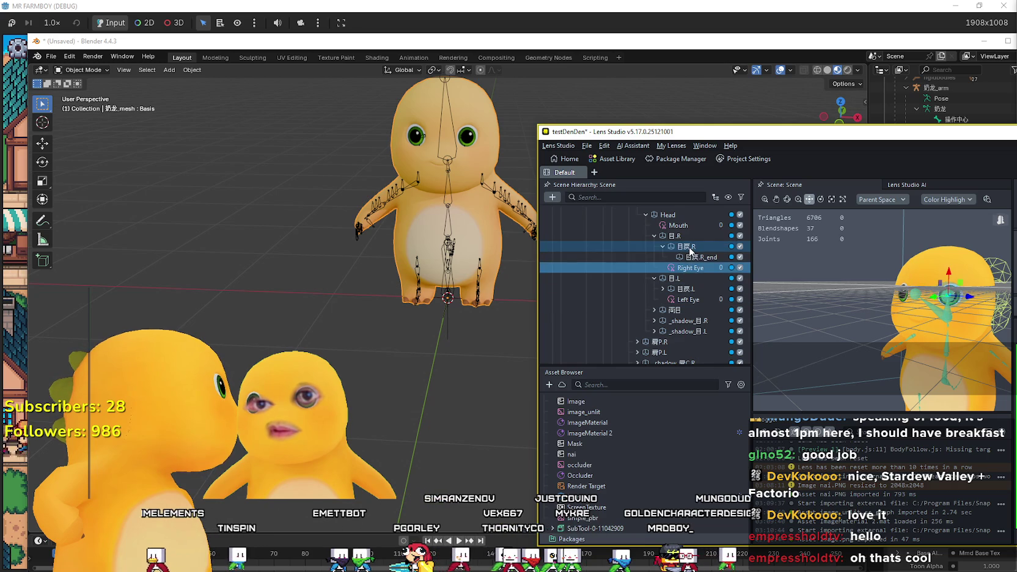
left_click(689, 246, "ctrl")
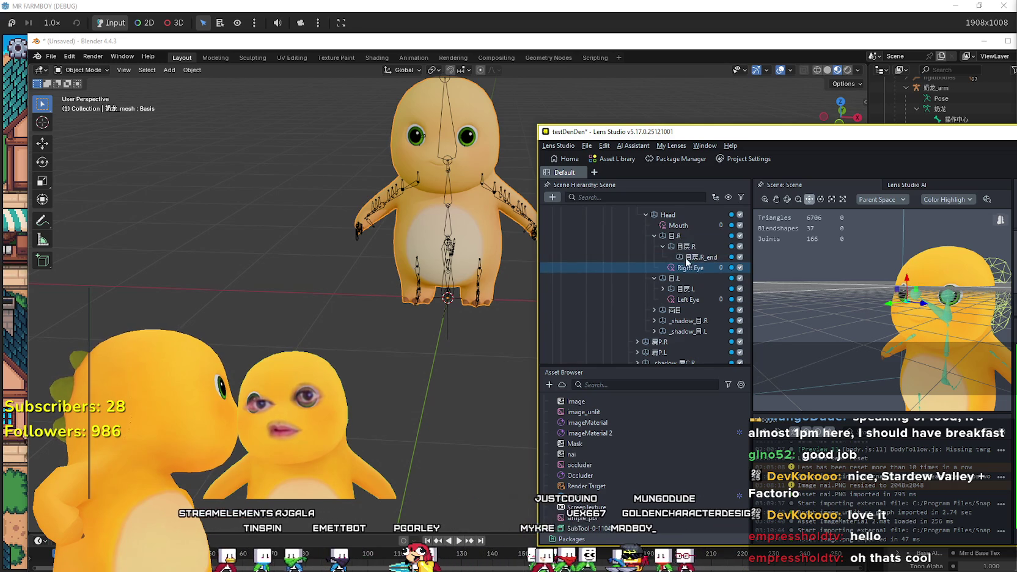
left_click(662, 246)
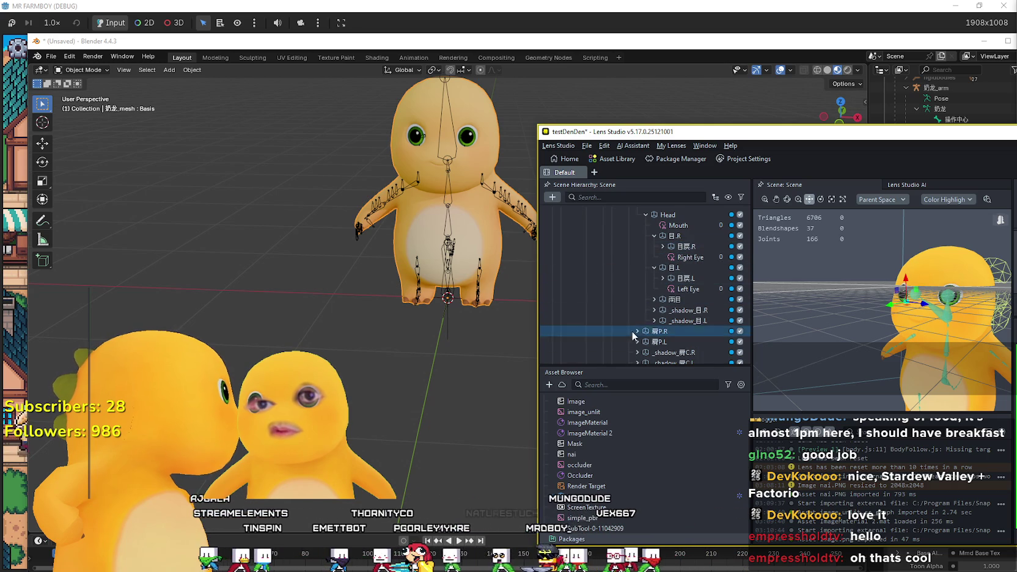
left_click(671, 288)
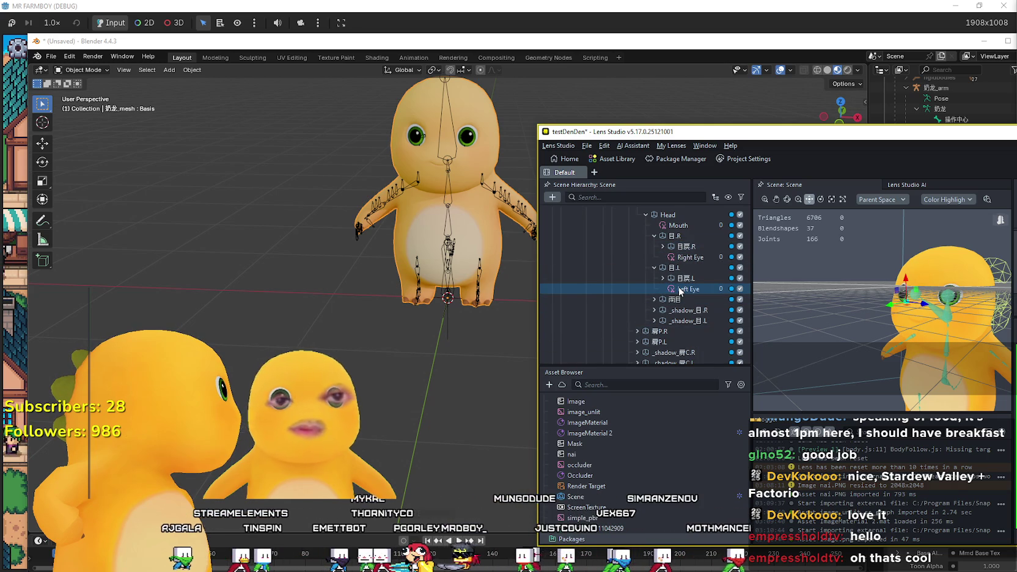
left_click(680, 279)
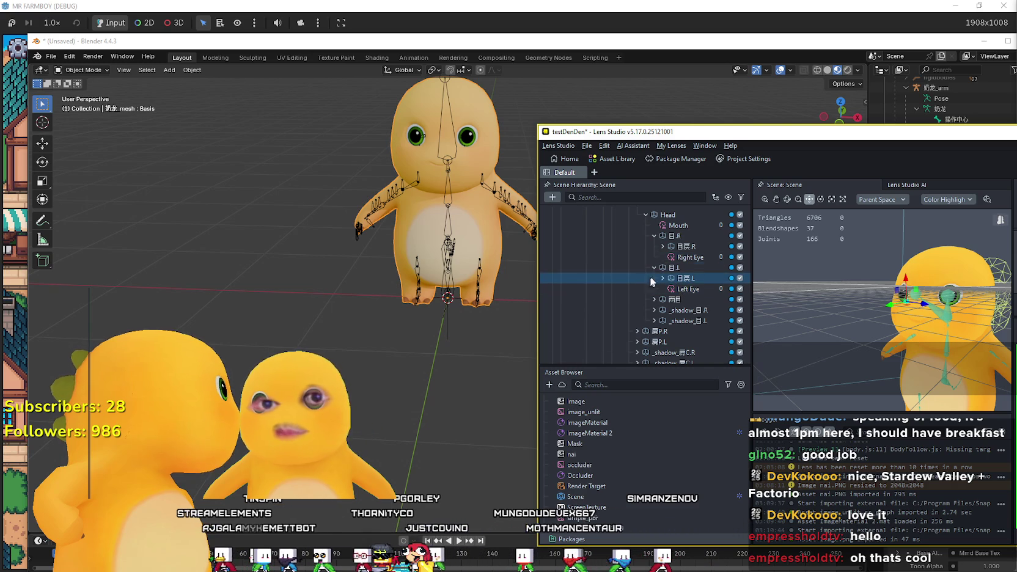
left_click(678, 289)
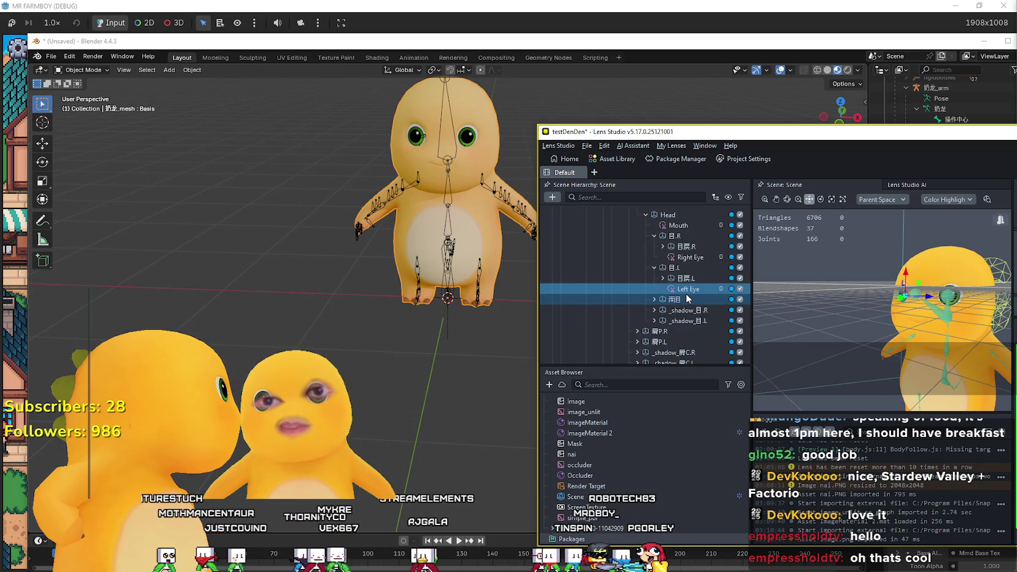
Move Right Eye under the left-side eye joint and frame the Left Eye.
left_click(691, 258, "ctrl")
left_click(691, 258)
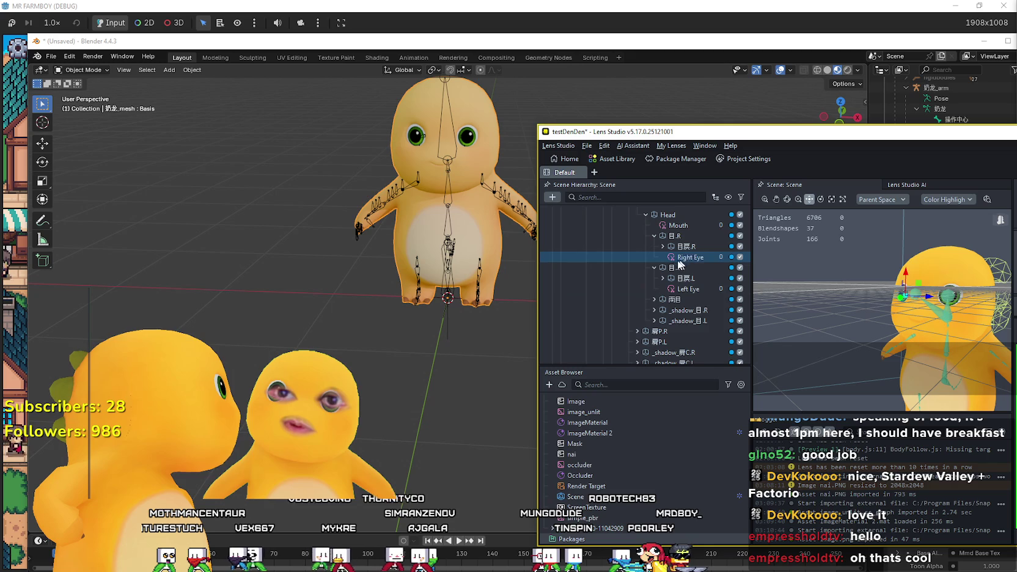
mouse_move(691, 258)
left_mouse_down()
mouse_move(691, 297)
mouse_move(692, 244)
mouse_move(695, 253)
left_mouse_up()
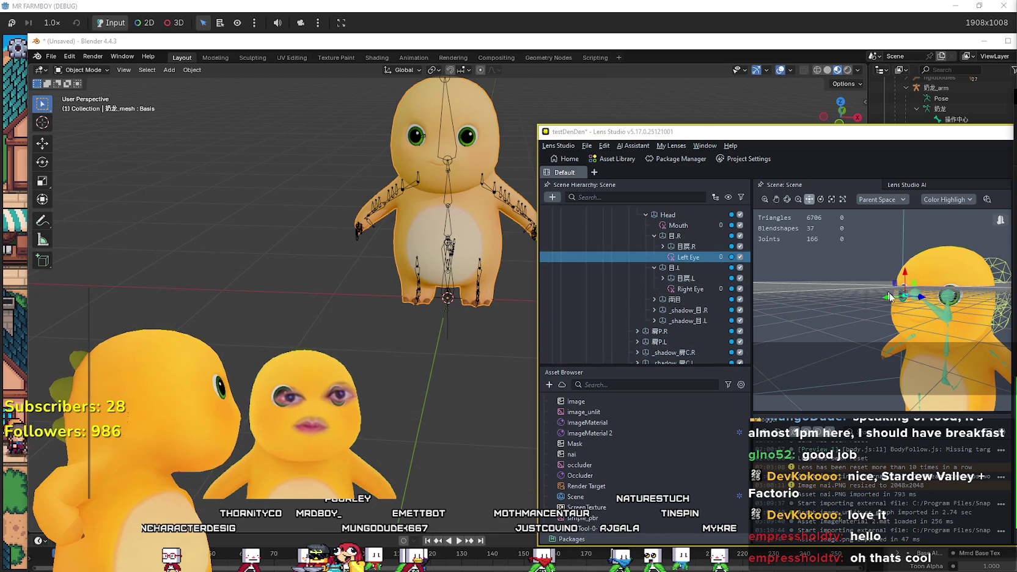
key("f")
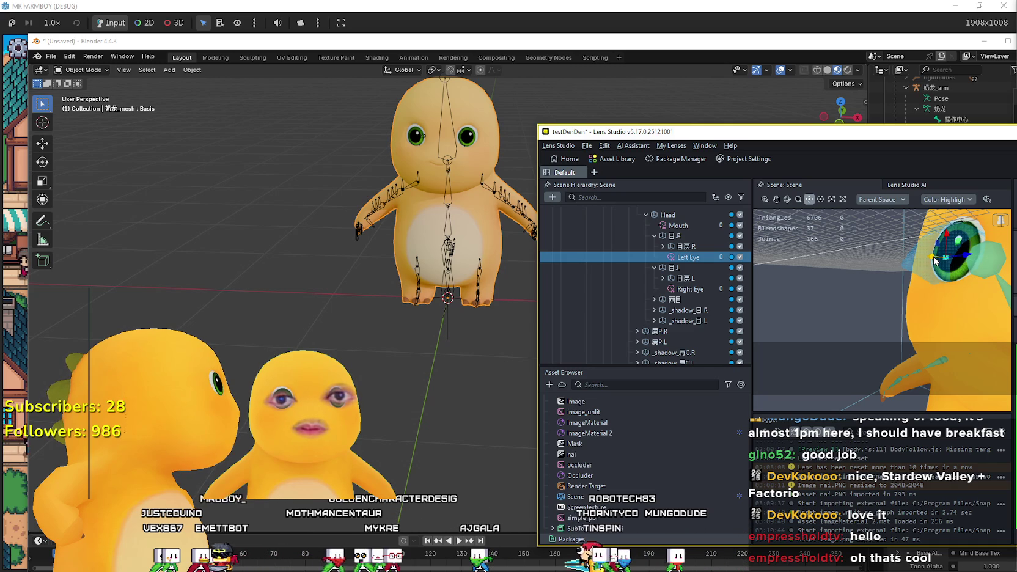
Slide Left Eye left, back to the right, and fine-tune its spot on the head.
left_click_drag(934, 260, 909, 263)
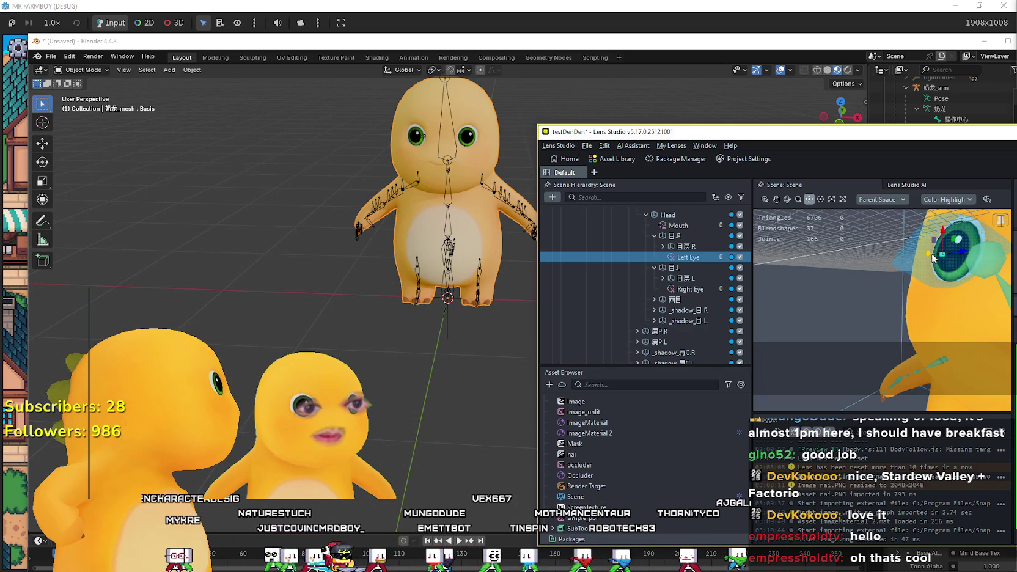
left_click_drag(945, 260, 961, 265)
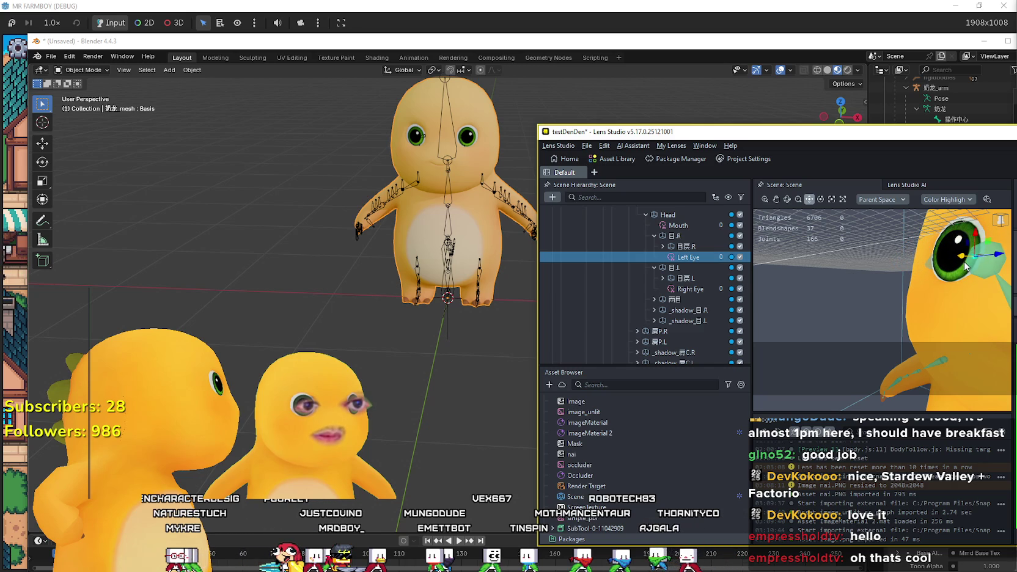
mouse_move(950, 264)
left_mouse_down()
mouse_move(935, 262)
mouse_move(958, 260)
left_mouse_up()
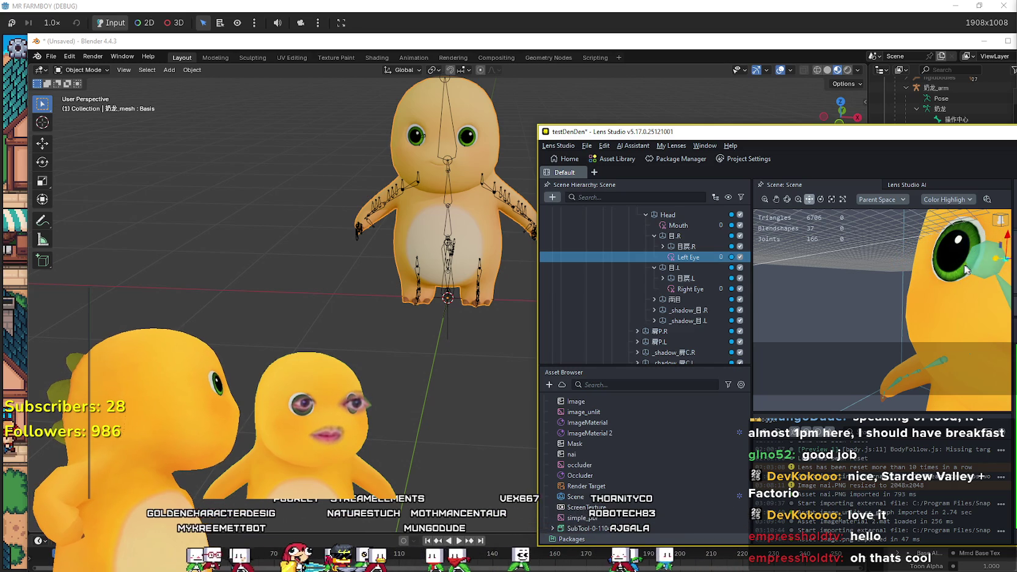
mouse_move(911, 266)
left_click_drag(910, 266, 957, 266)
Switch to Aseprite, zoom in on nai.PNG's green eye, then bring MR FARMBOY to the front.
key("alt+Tab")
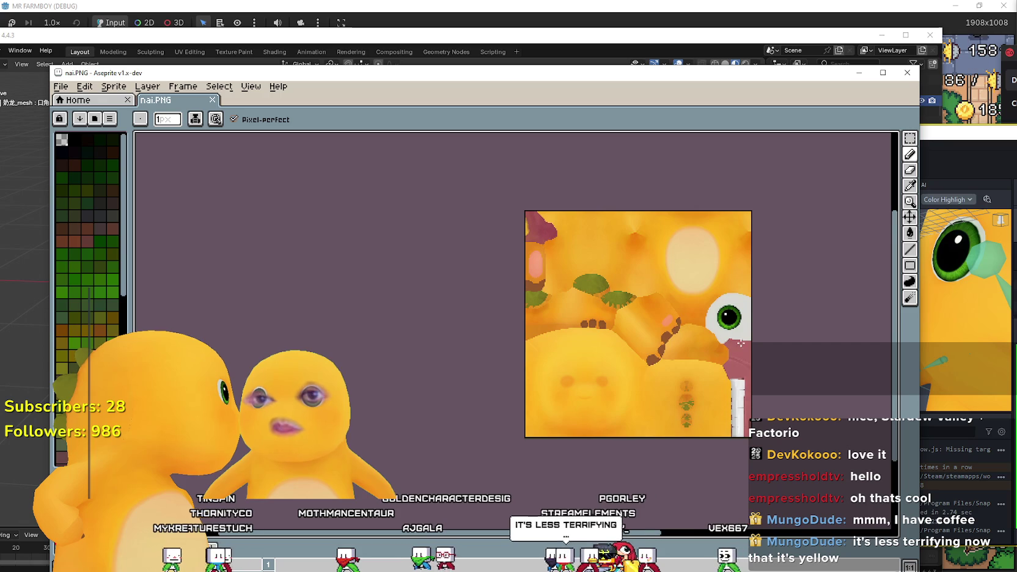
scroll(714, 316, "up", 4)
scroll(713, 316, "down", 1)
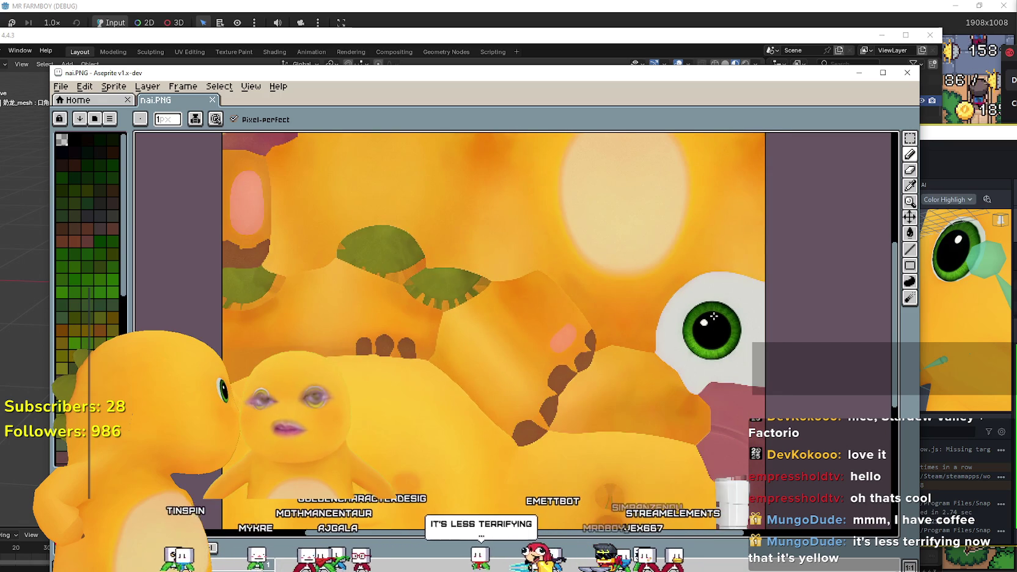
scroll(720, 353, "up", 1)
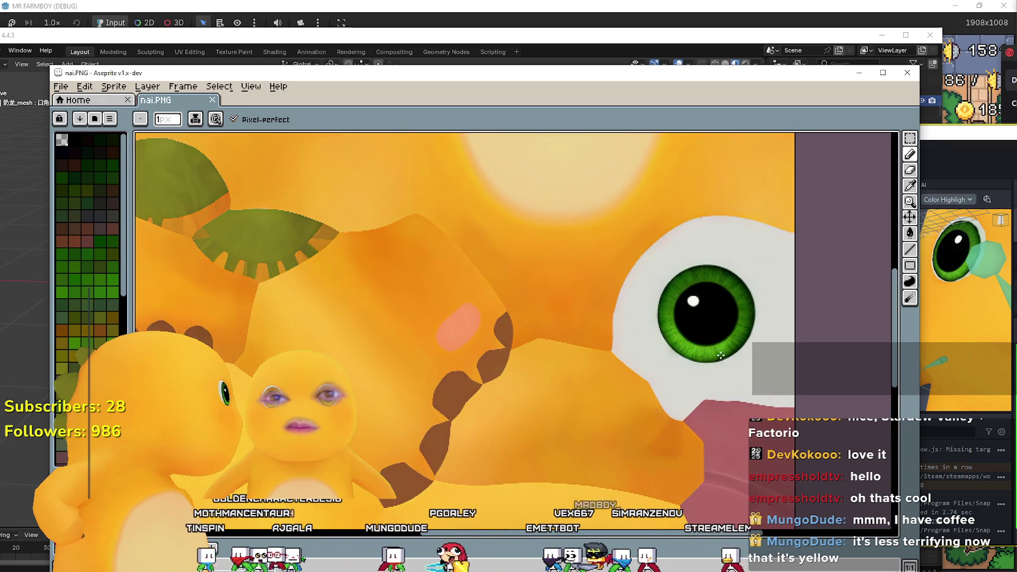
scroll(721, 281, "up", 1)
scroll(723, 309, "up", 2)
scroll(725, 315, "down", 1)
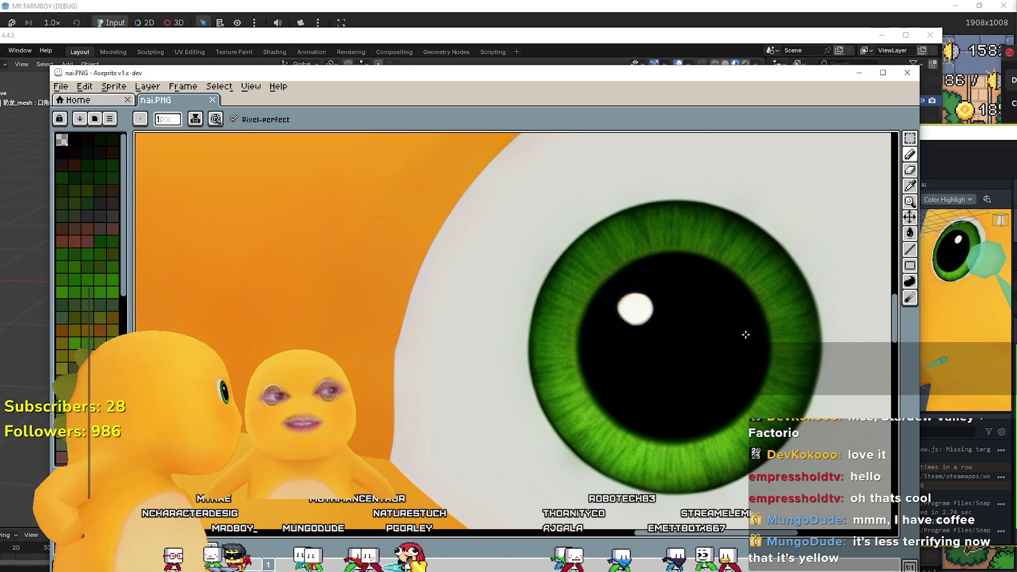
scroll(737, 330, "down", 3)
scroll(726, 225, "up", 2)
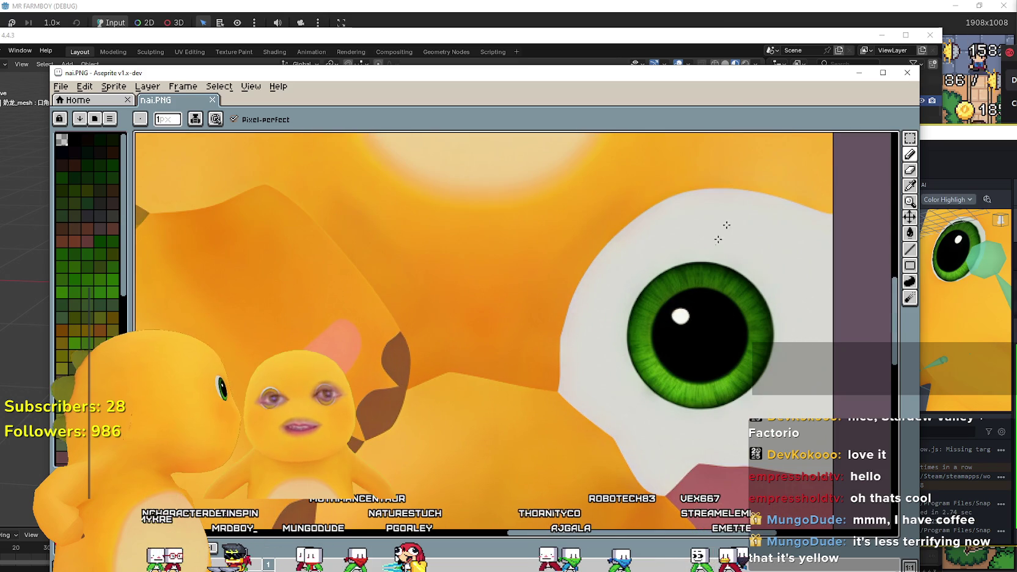
left_click(673, 5)
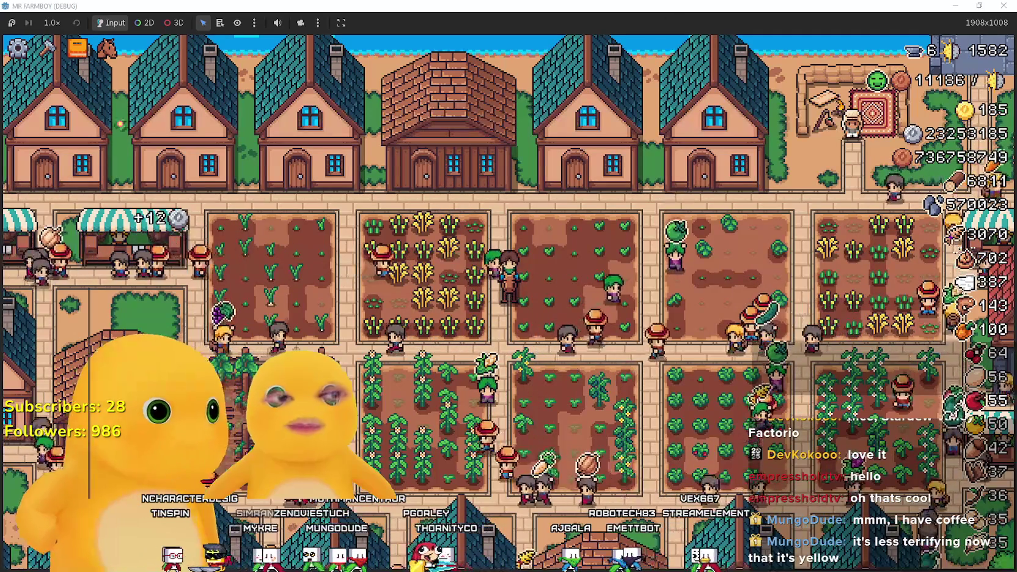
Return to Lens Studio, check the mesh's context menu and the Lighting group, then switch to Blender.
key("alt+Tab")
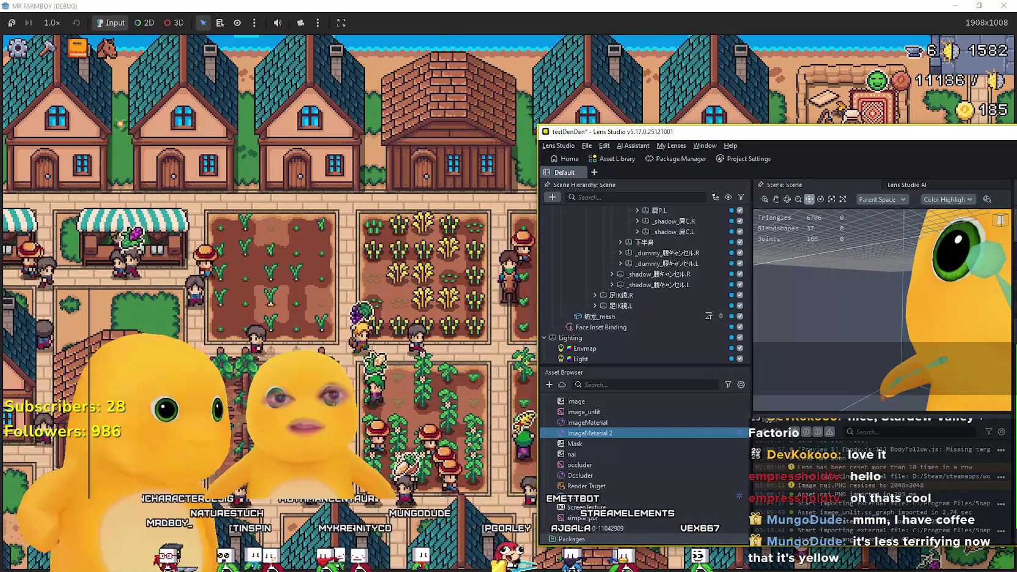
scroll(931, 260, "down", 5)
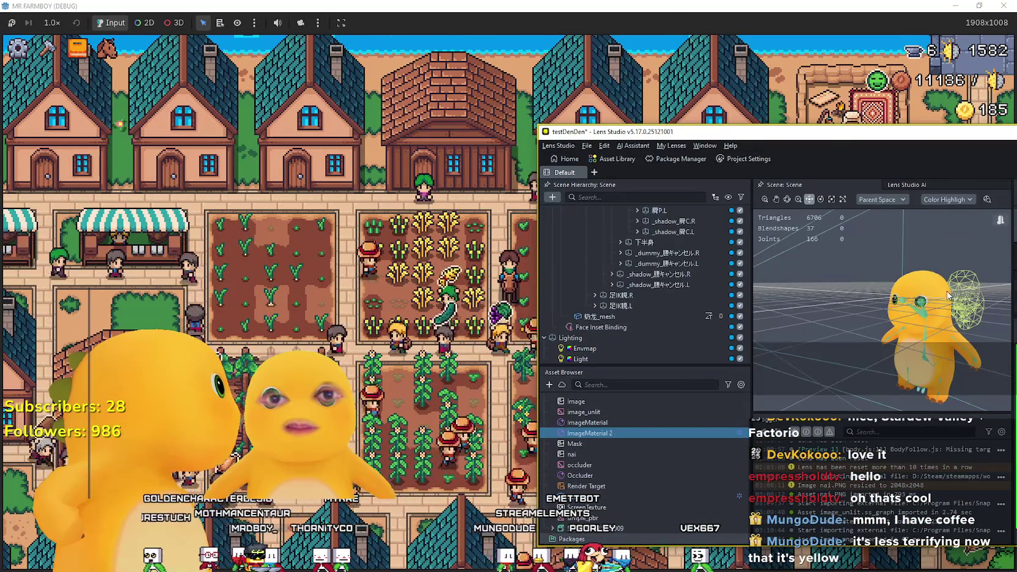
scroll(948, 295, "up", 5)
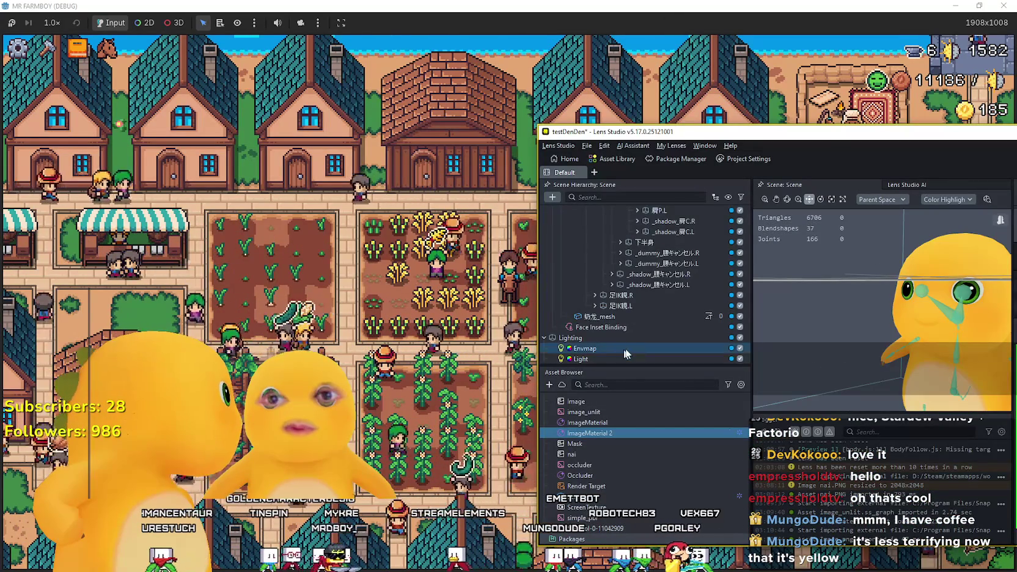
right_click(614, 318)
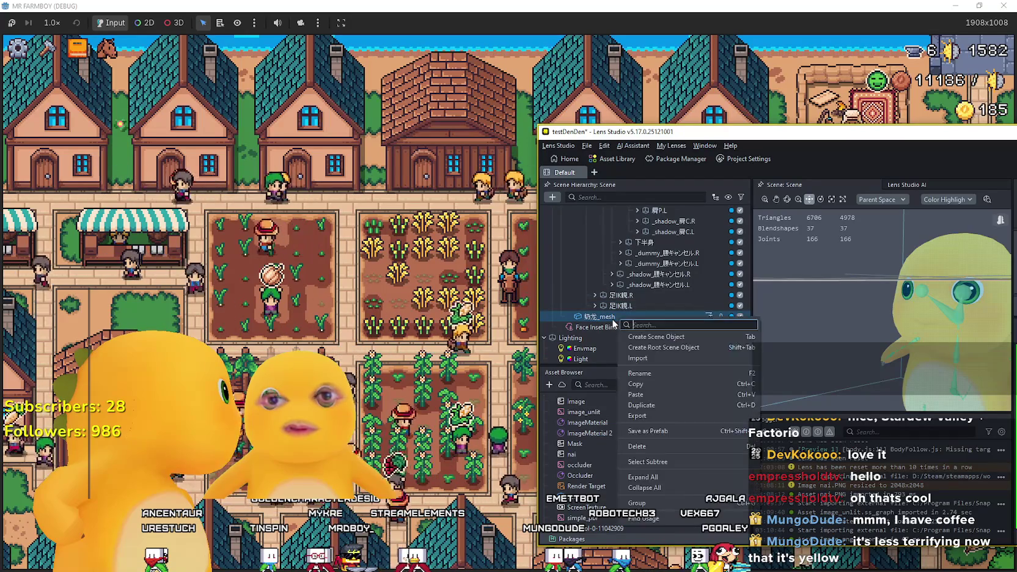
key("Escape")
left_click(640, 339)
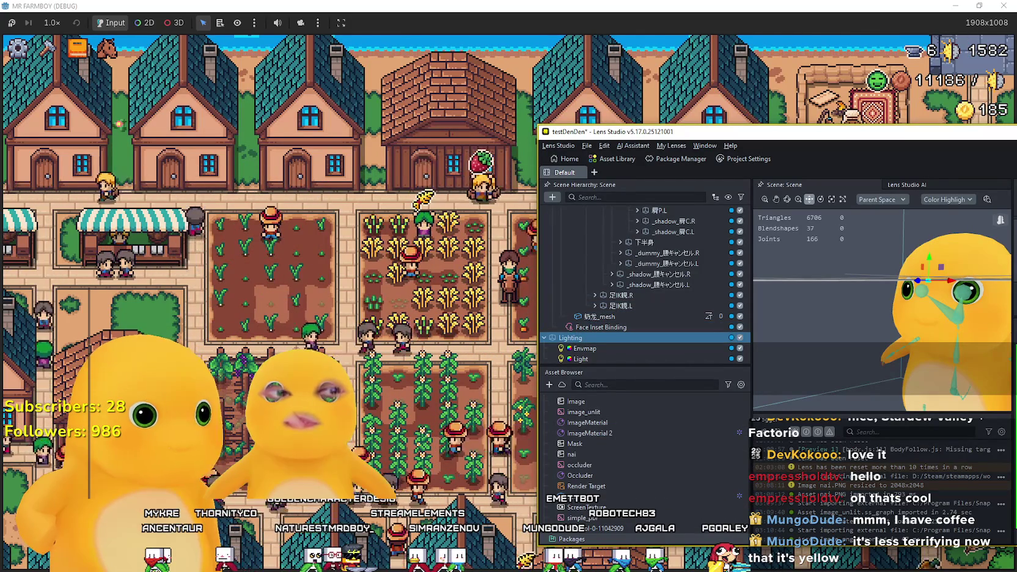
key("alt+Tab")
scroll(352, 173, "up", 1)
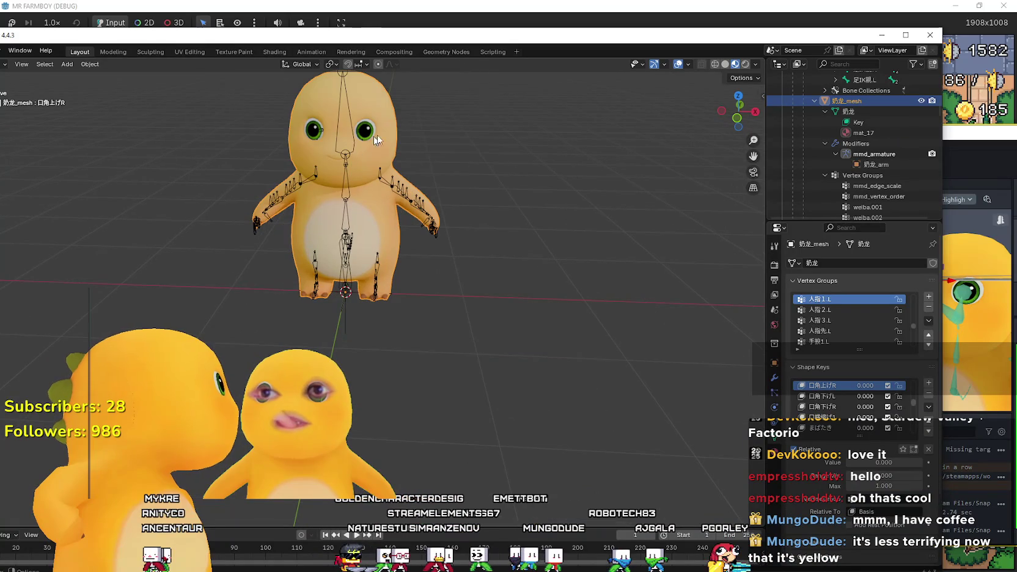
scroll(855, 164, "up", 2)
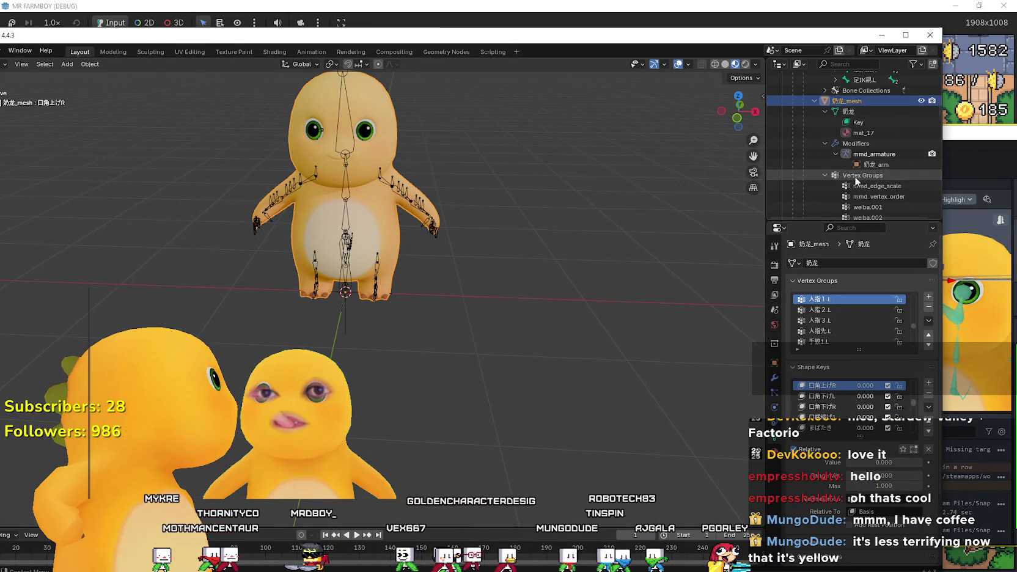
left_click(922, 121)
left_click(921, 121)
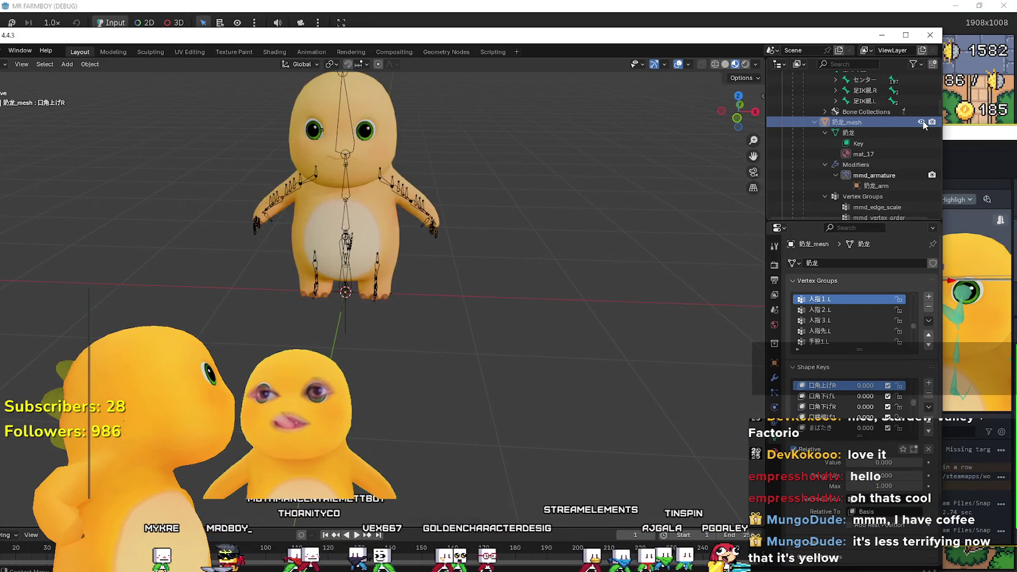
left_click(921, 120)
left_click(921, 120)
right_click(538, 148)
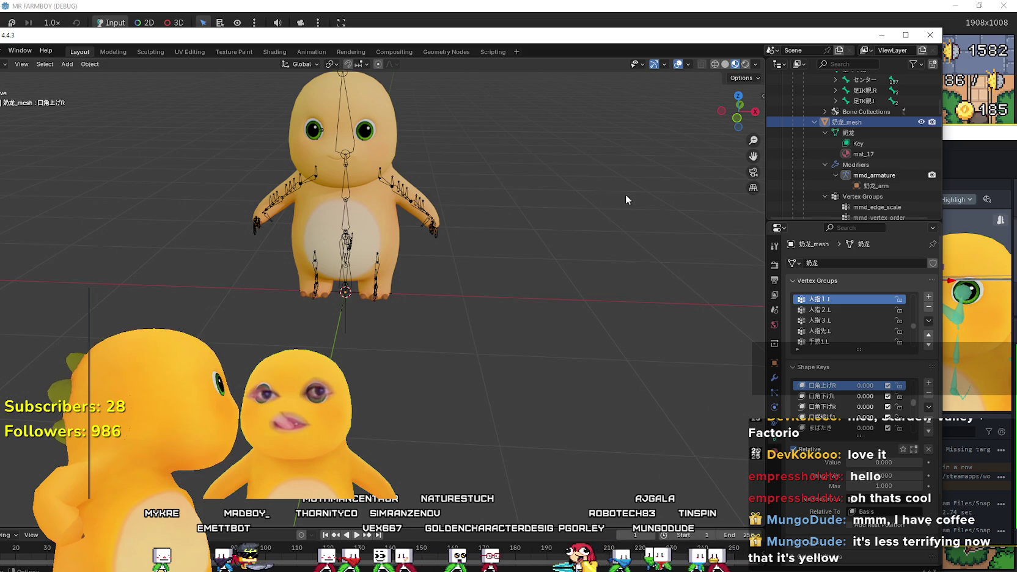
mouse_move(626, 194)
left_mouse_down()
mouse_move(514, 216)
mouse_move(431, 255)
mouse_move(511, 277)
mouse_move(490, 207)
mouse_move(574, 200)
mouse_move(591, 224)
left_mouse_up()
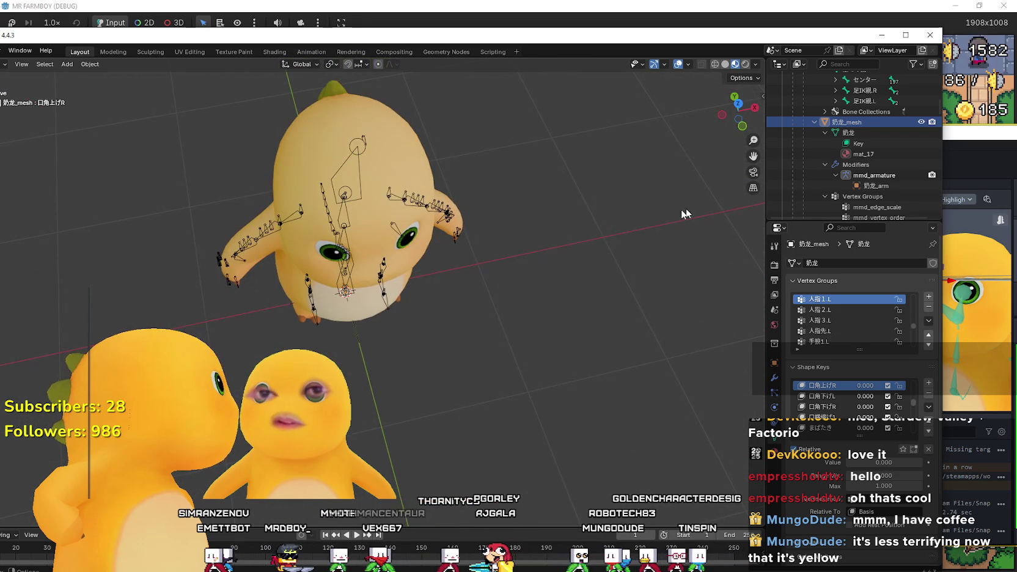
mouse_move(680, 209)
left_mouse_down()
mouse_move(607, 188)
mouse_move(570, 197)
mouse_move(597, 160)
mouse_move(617, 218)
mouse_move(605, 194)
left_mouse_up()
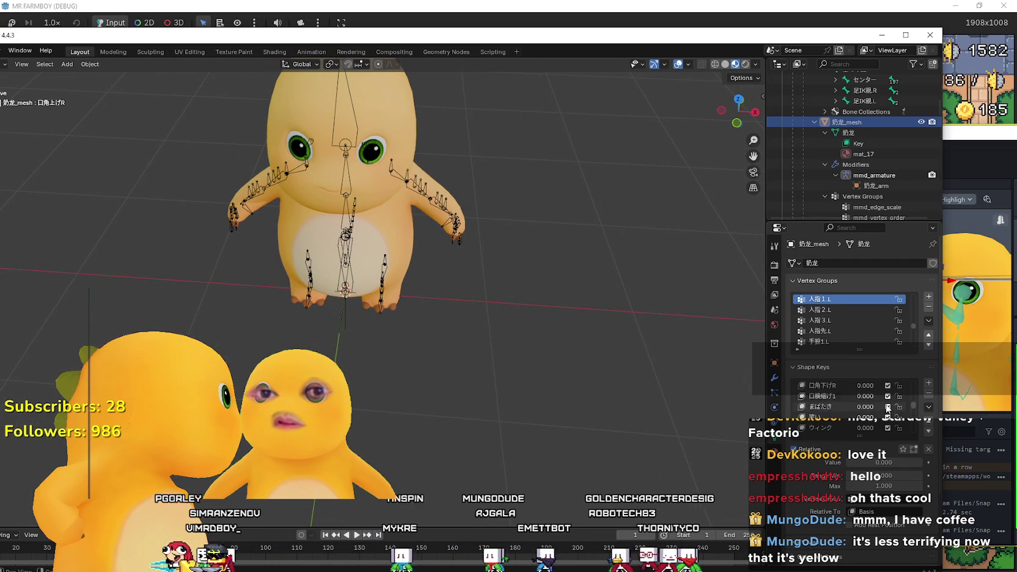
scroll(889, 406, "up", 5)
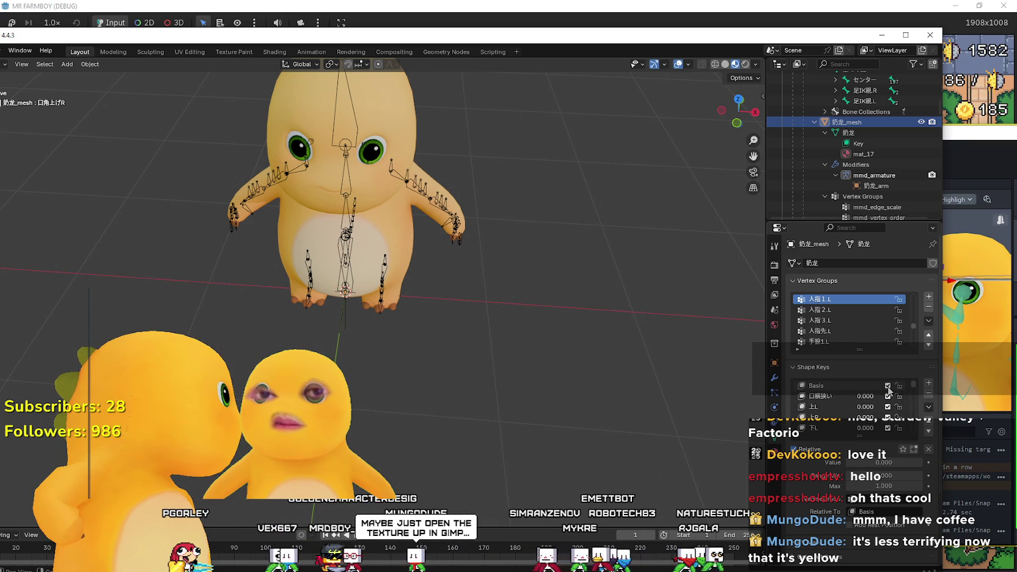
scroll(882, 313, "down", 3)
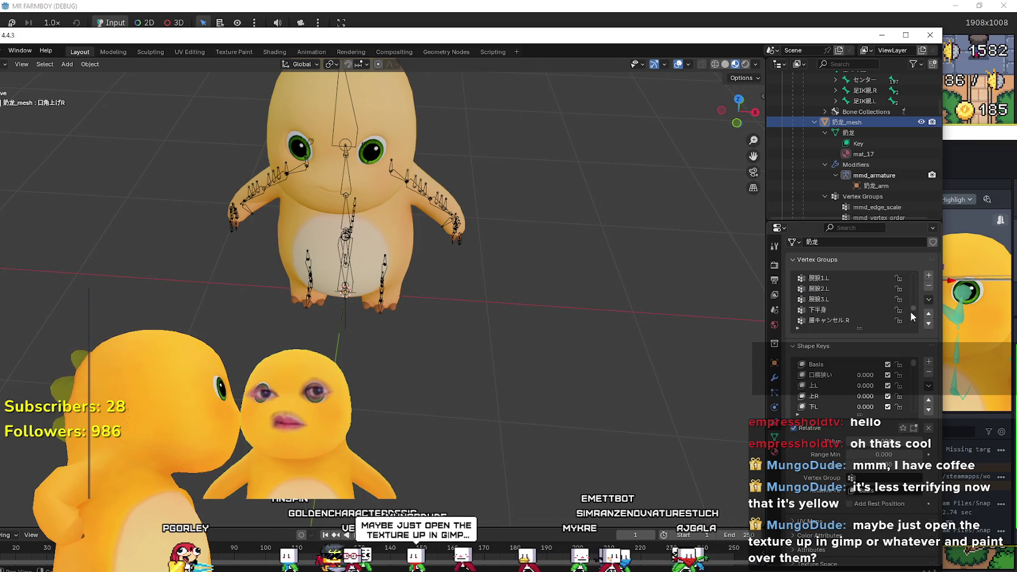
scroll(909, 312, "up", 5)
left_click(861, 132)
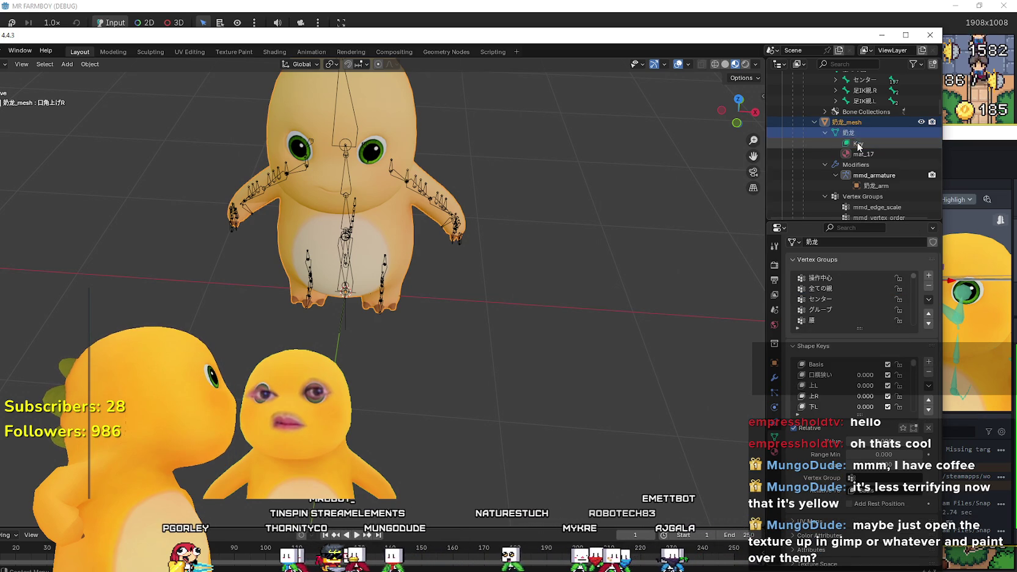
left_click(859, 145)
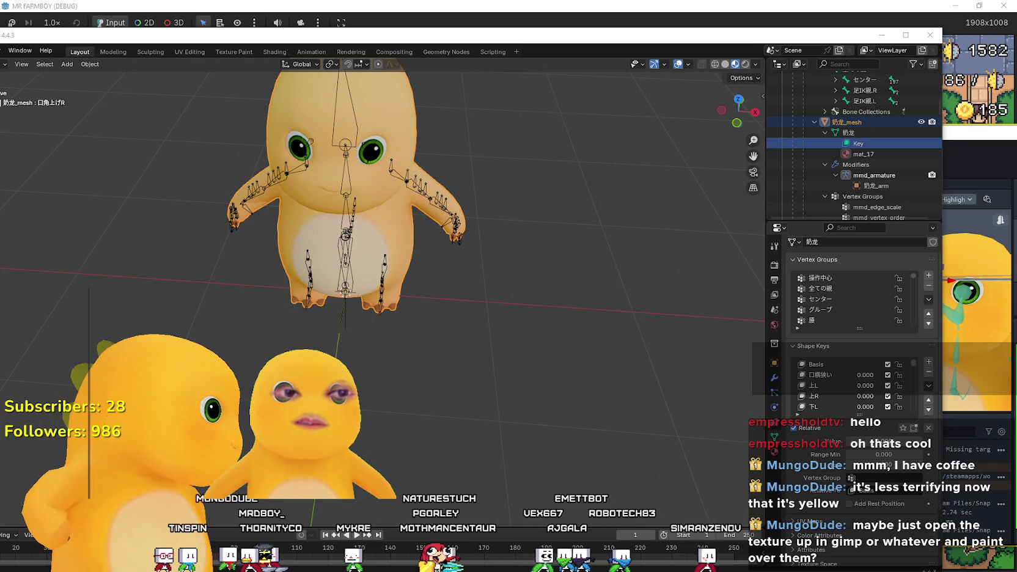
key("alt+Tab")
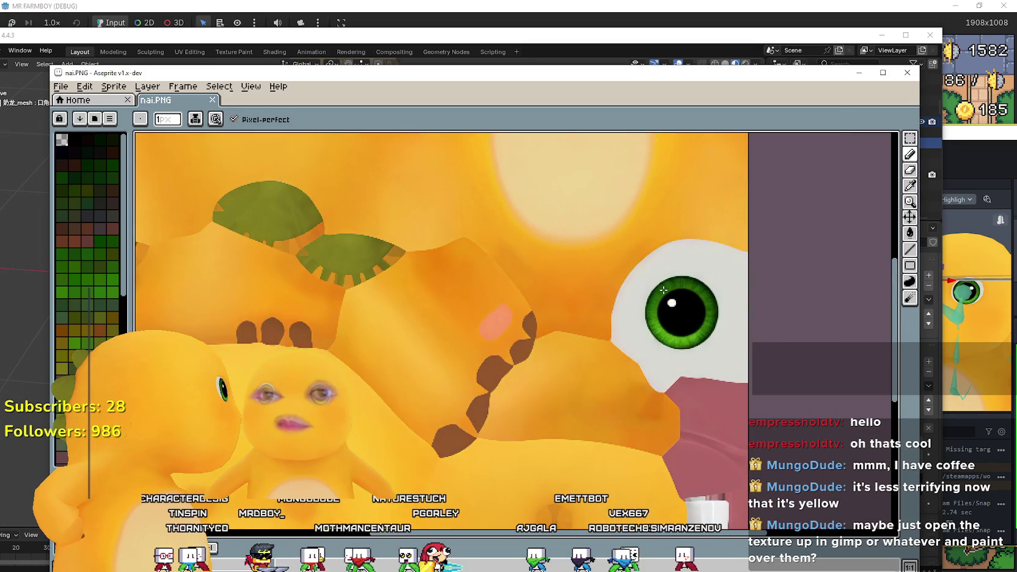
scroll(664, 290, "down", 5)
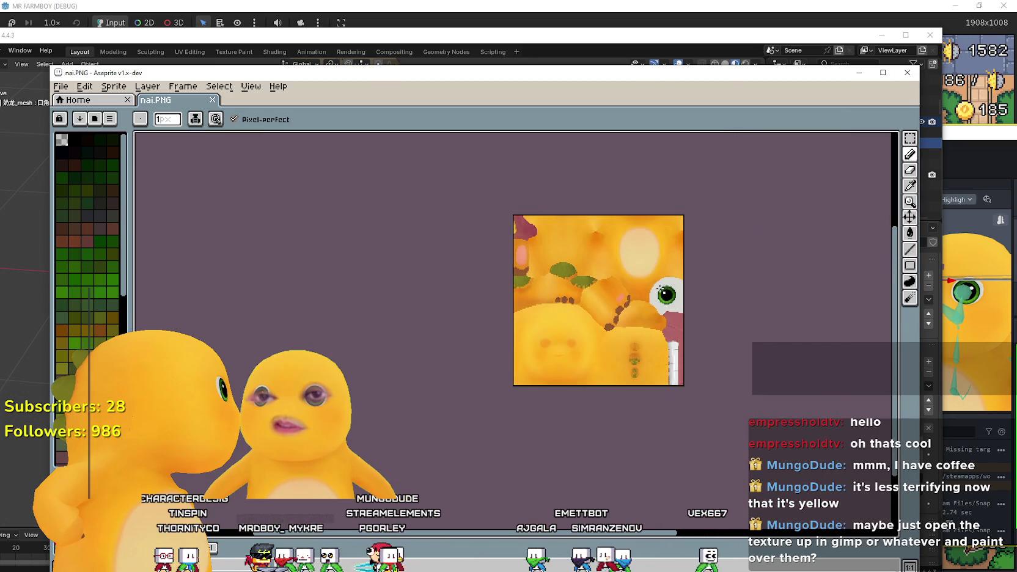
left_click_drag(660, 296, 617, 272)
scroll(642, 293, "up", 4)
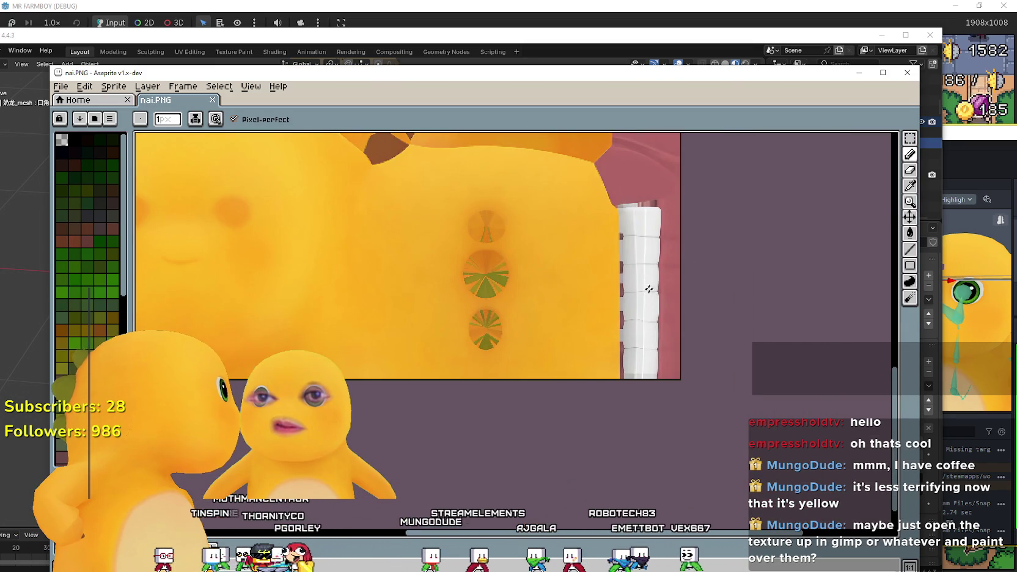
mouse_move(673, 344)
left_mouse_down()
mouse_move(513, 281)
mouse_move(692, 273)
left_mouse_up()
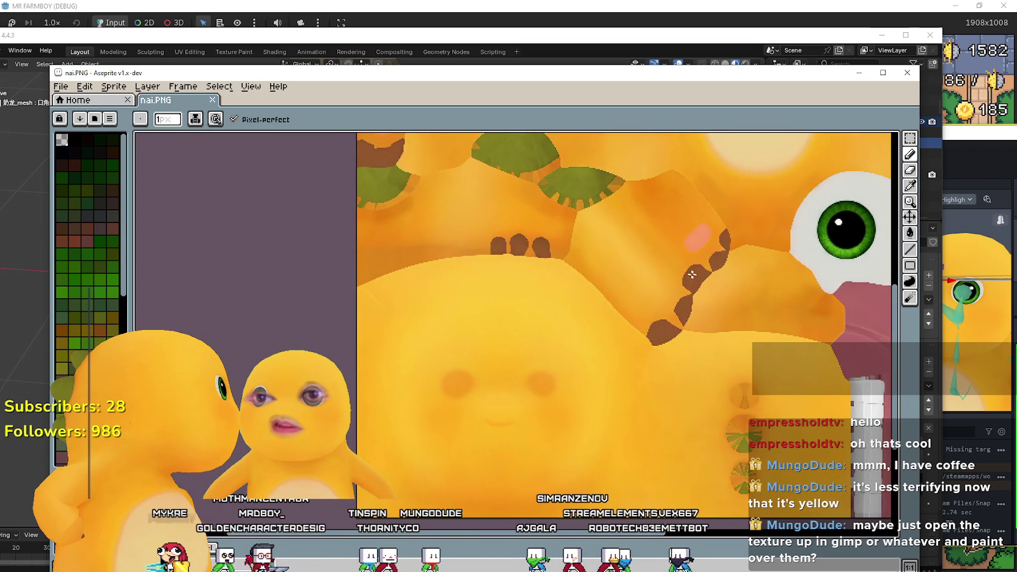
mouse_move(541, 260)
left_mouse_down()
mouse_move(646, 272)
mouse_move(644, 426)
mouse_move(522, 193)
left_mouse_up()
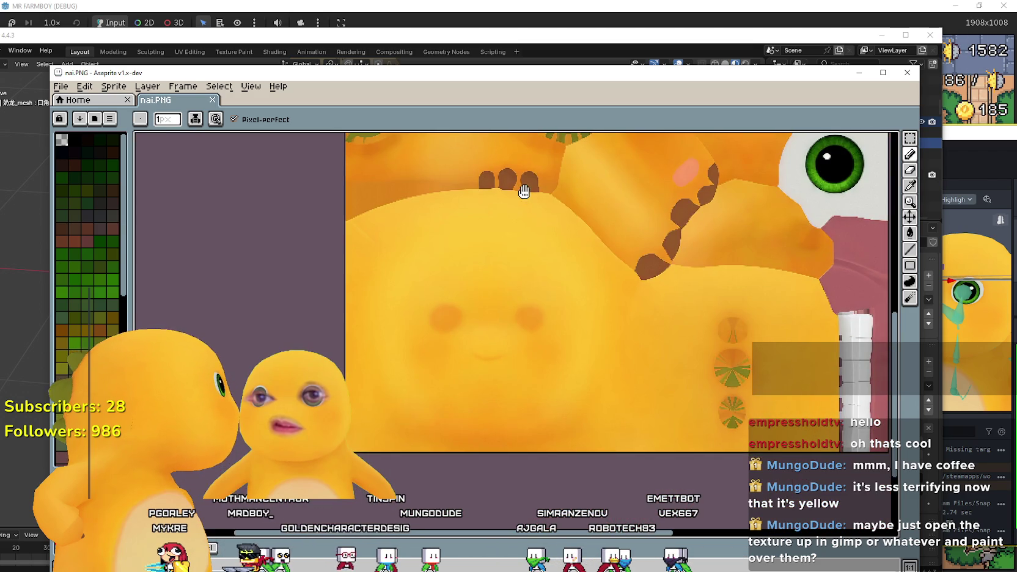
scroll(490, 353, "up", 3)
scroll(490, 354, "down", 1)
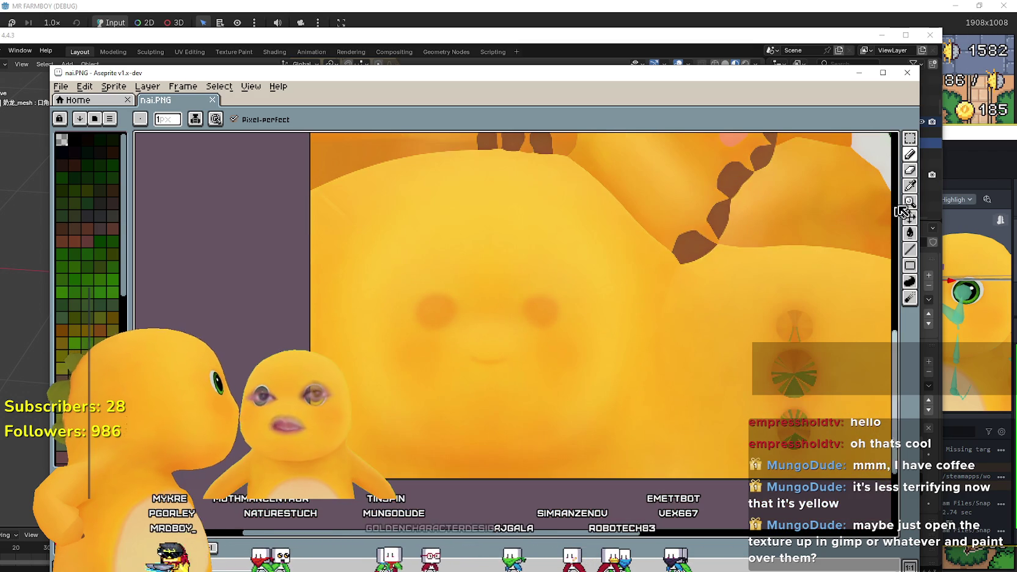
scroll(639, 182, "down", 2)
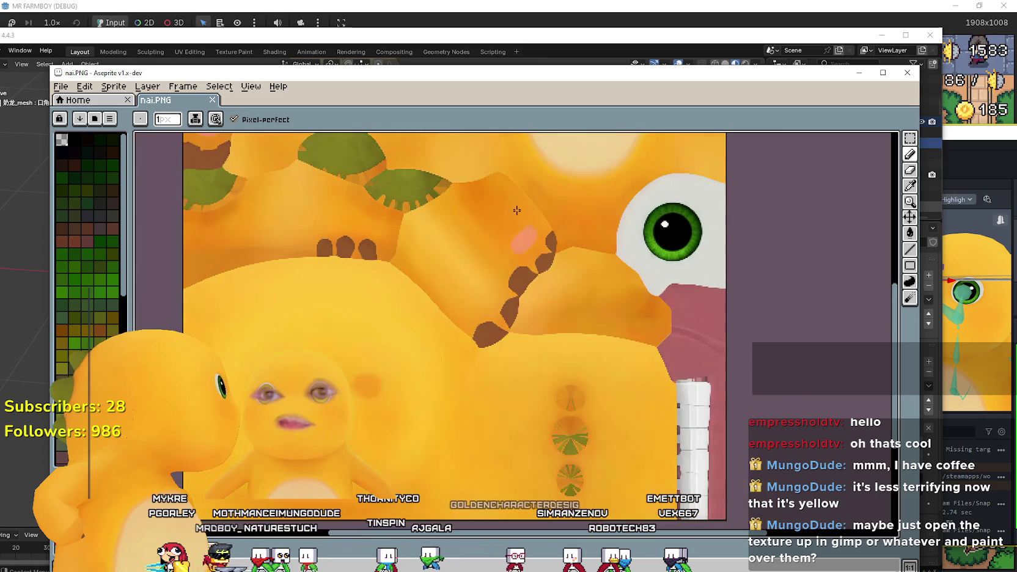
left_click_drag(545, 209, 544, 402)
mouse_move(602, 353)
left_mouse_down()
mouse_move(824, 318)
mouse_move(480, 182)
mouse_move(494, 259)
mouse_move(685, 135)
mouse_move(783, 354)
mouse_move(772, 298)
mouse_move(641, 182)
left_mouse_up()
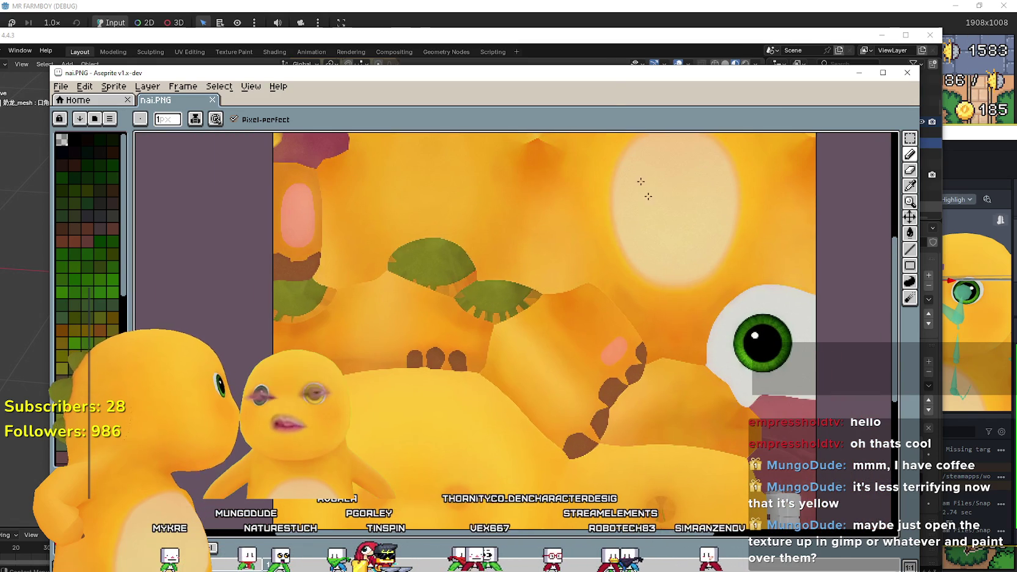
mouse_move(612, 71)
left_mouse_down()
mouse_move(650, 473)
mouse_move(649, 187)
left_mouse_up()
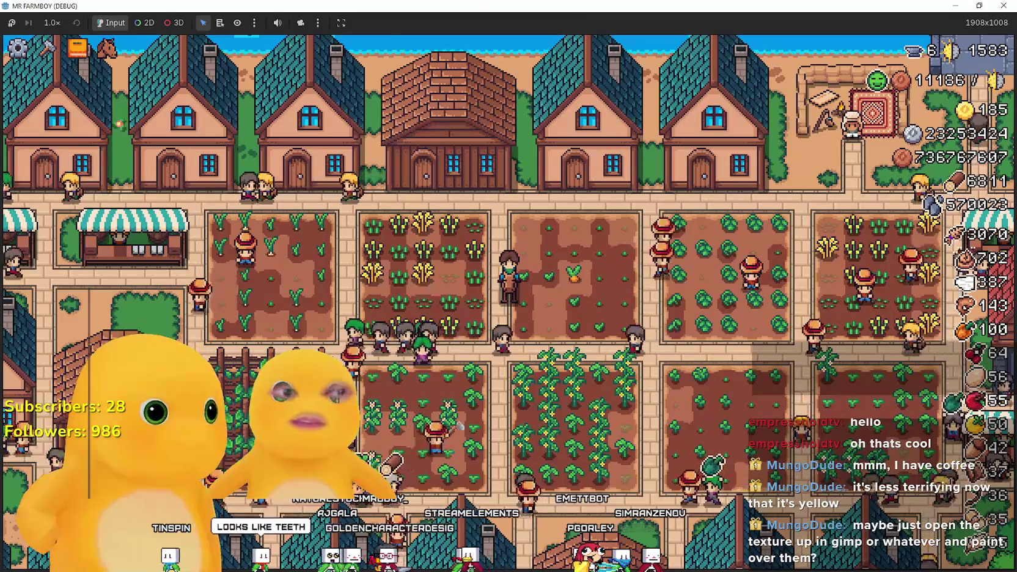
key("alt+Tab")
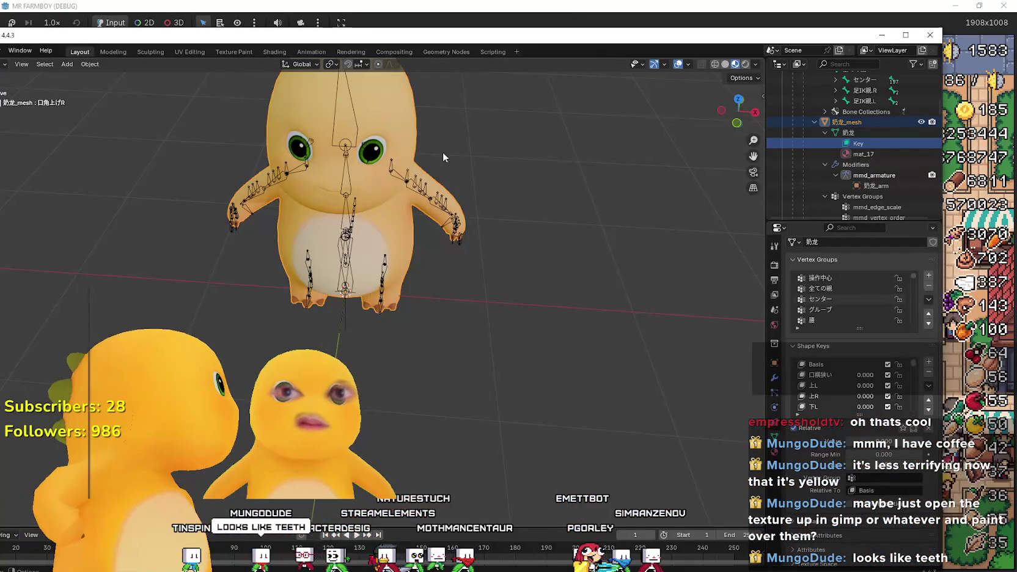
scroll(873, 149, "up", 10)
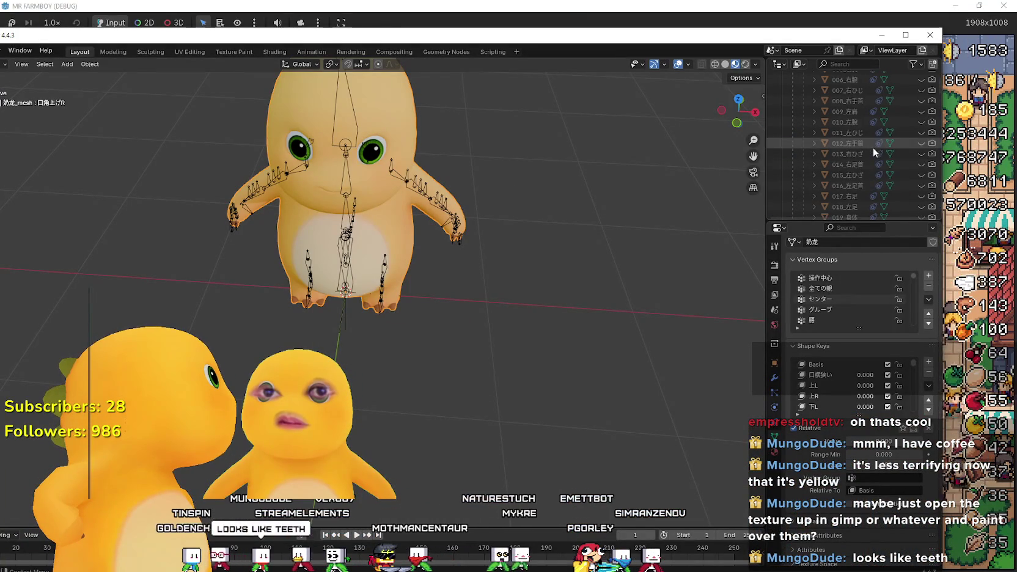
Uncheck the 003_上半身2 and 005_右肩 rigid bodies, toggling 004_下半身 off and back on.
key("alt+Tab")
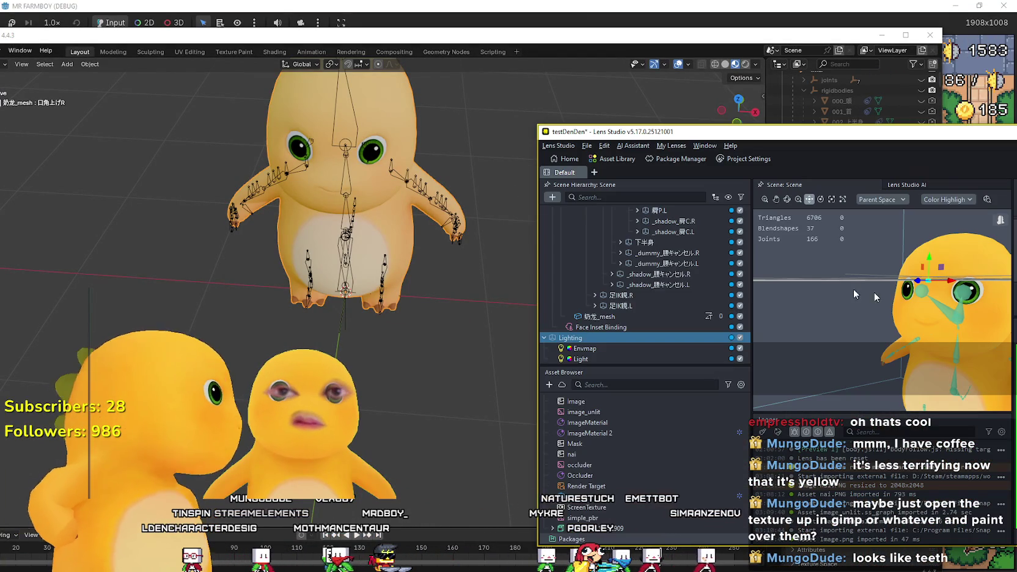
scroll(659, 298, "up", 10)
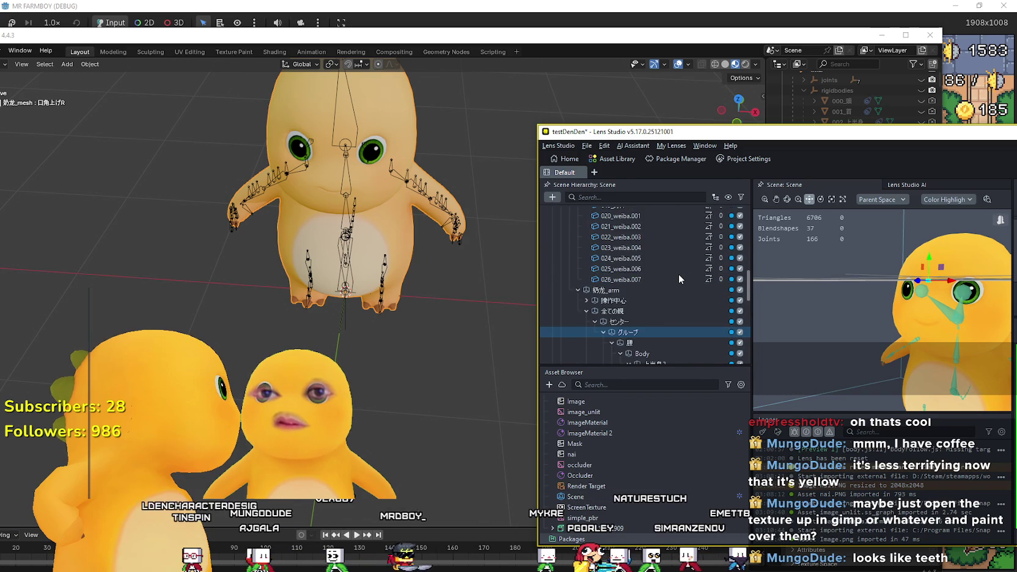
scroll(659, 299, "up", 3)
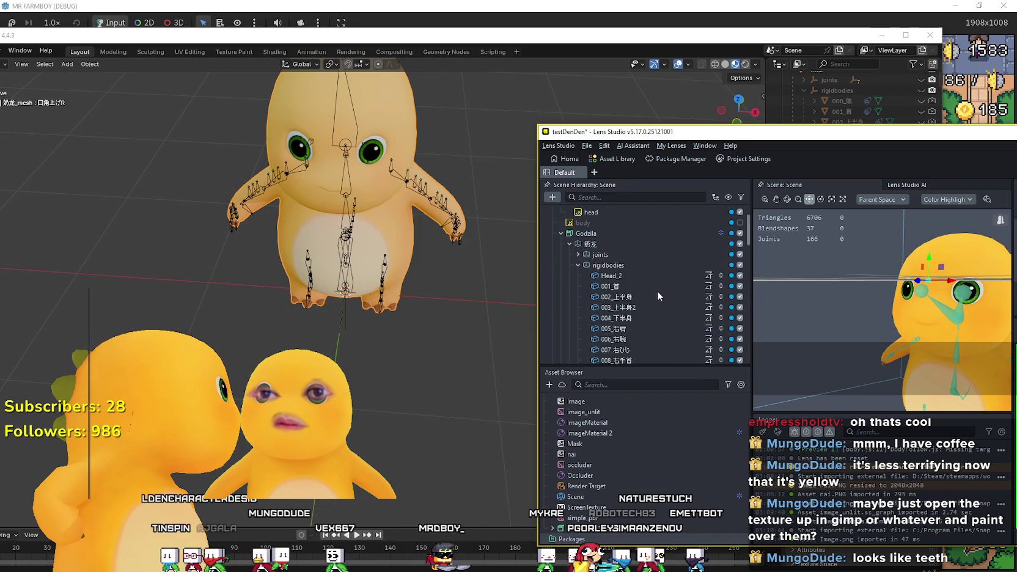
left_click(744, 299)
left_click(740, 308)
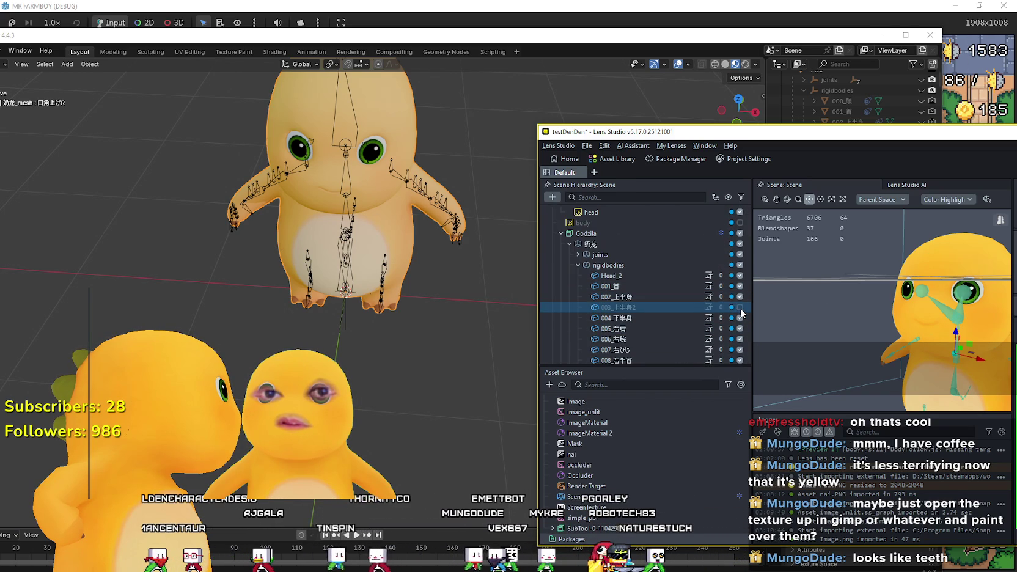
left_click(740, 317)
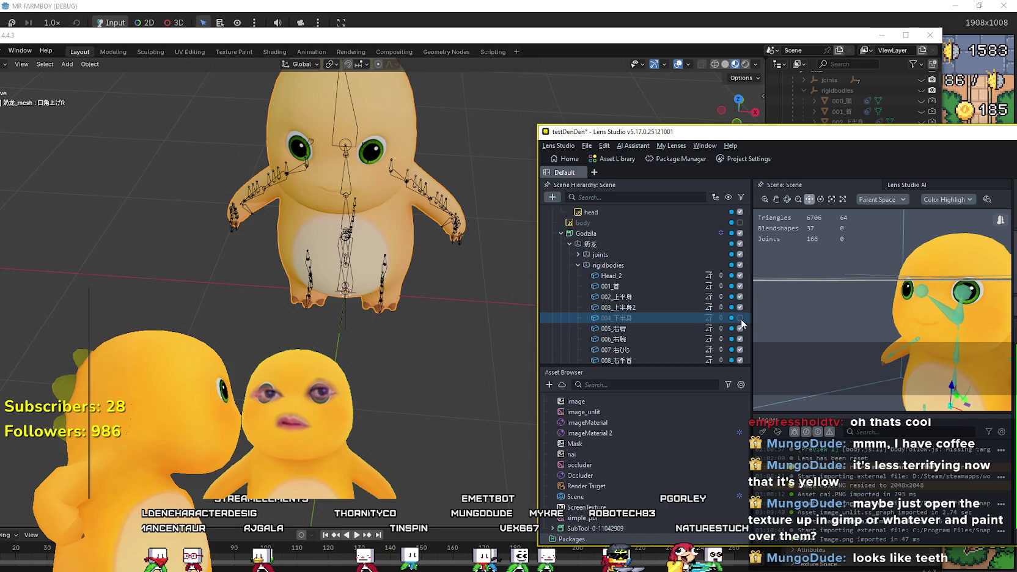
left_click(740, 317)
left_click(740, 328)
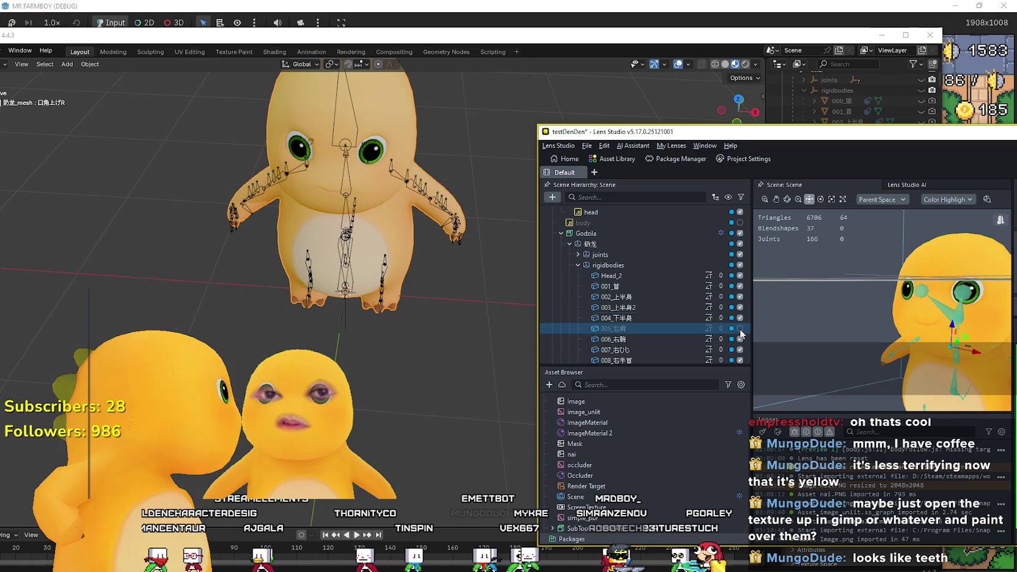
scroll(739, 331, "down", 2)
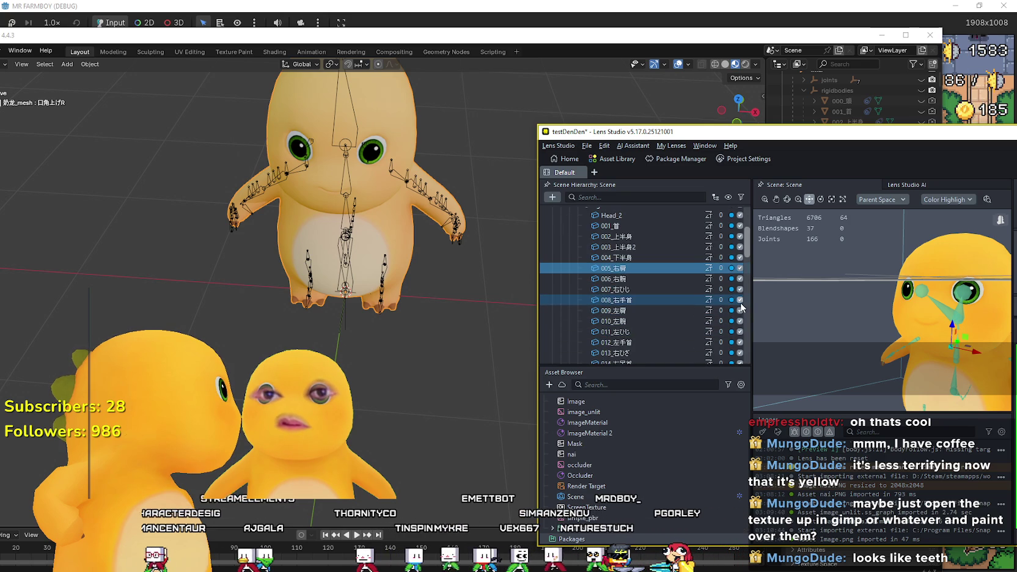
scroll(694, 293, "down", 7)
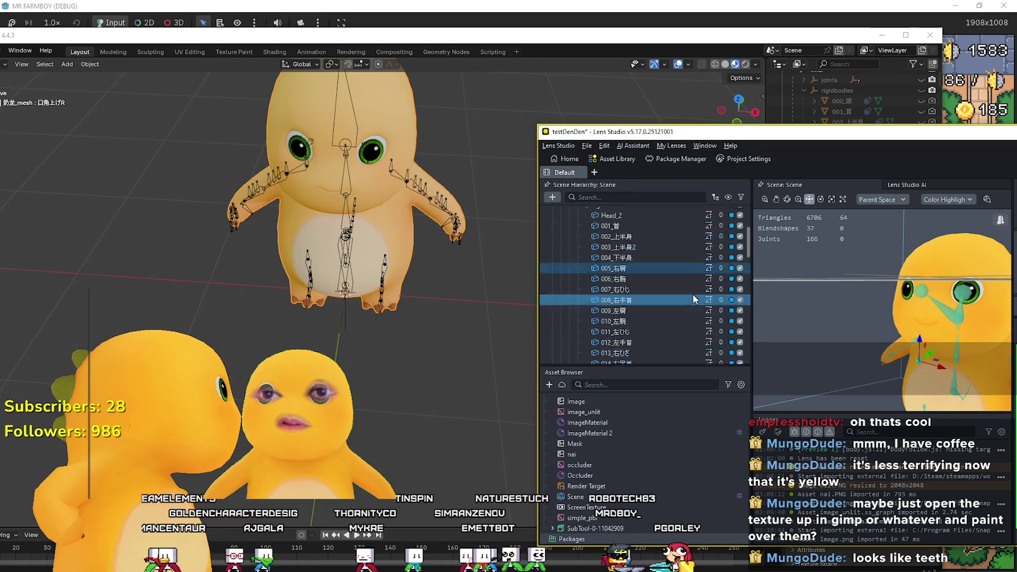
scroll(692, 292, "up", 10)
Expand the joints group and uncheck the tail joint 000_J.weiba.001.
left_click(581, 284)
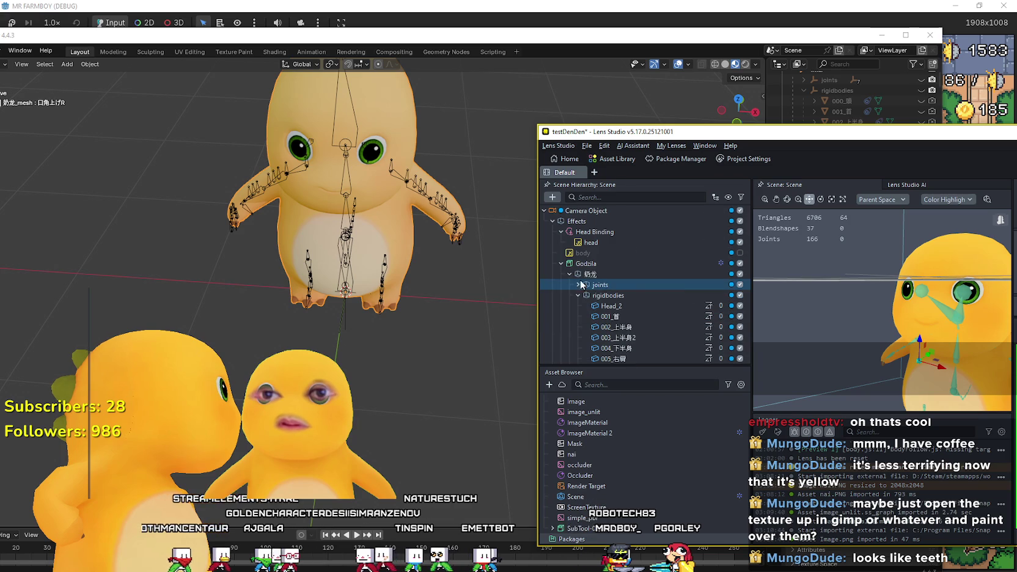
left_click(576, 285)
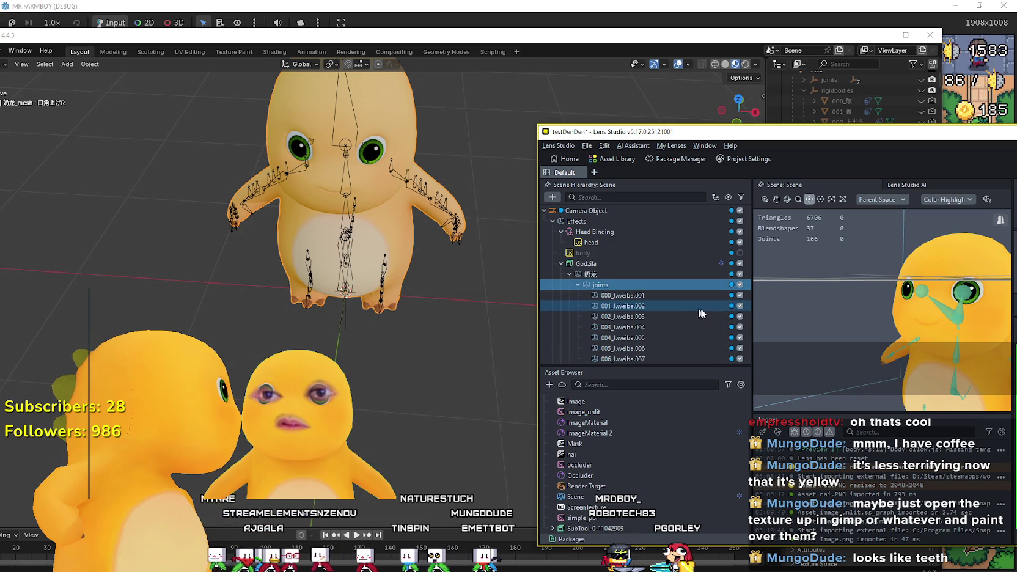
left_click(741, 295)
scroll(737, 305, "down", 2)
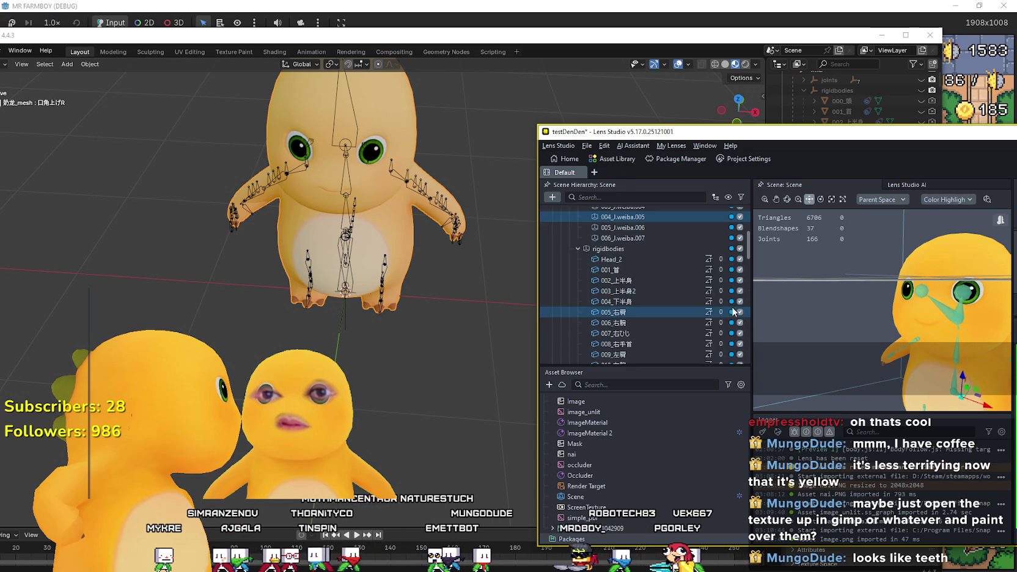
scroll(713, 296, "down", 8)
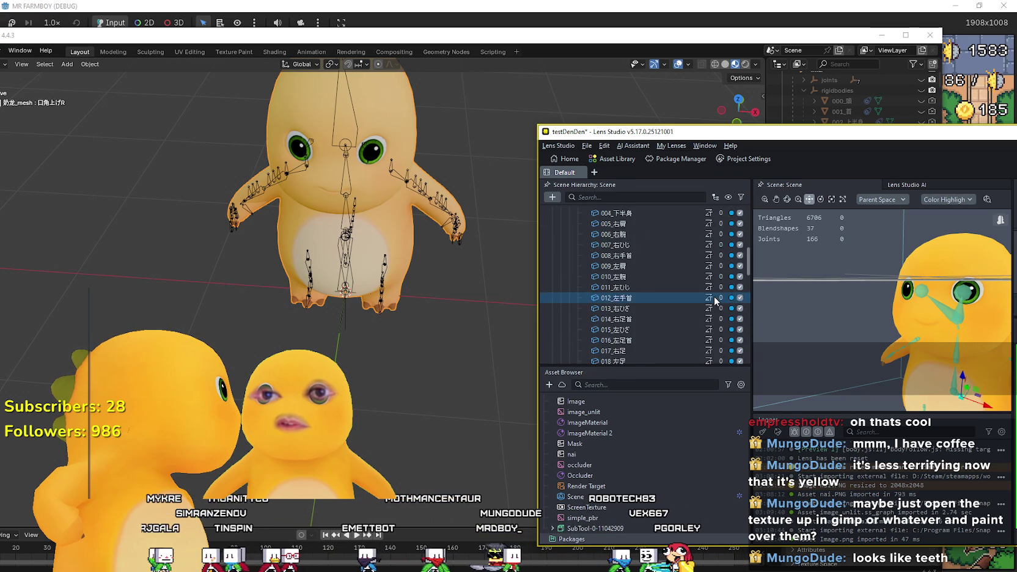
Inspect Body, toggle 操作中心 off and back on, and select the 全ての親 root.
left_click(715, 278)
scroll(716, 279, "up", 2)
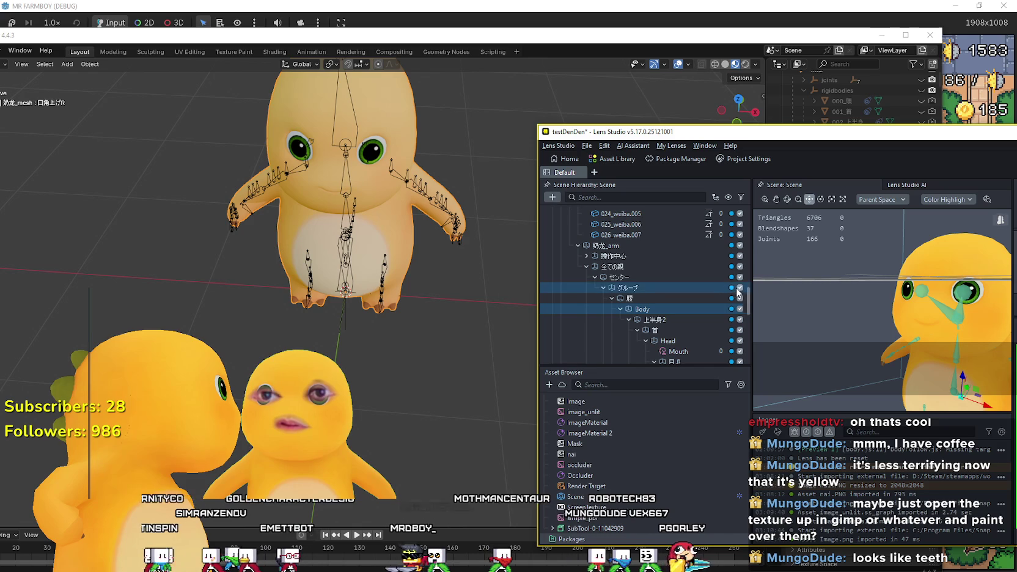
left_click(739, 258)
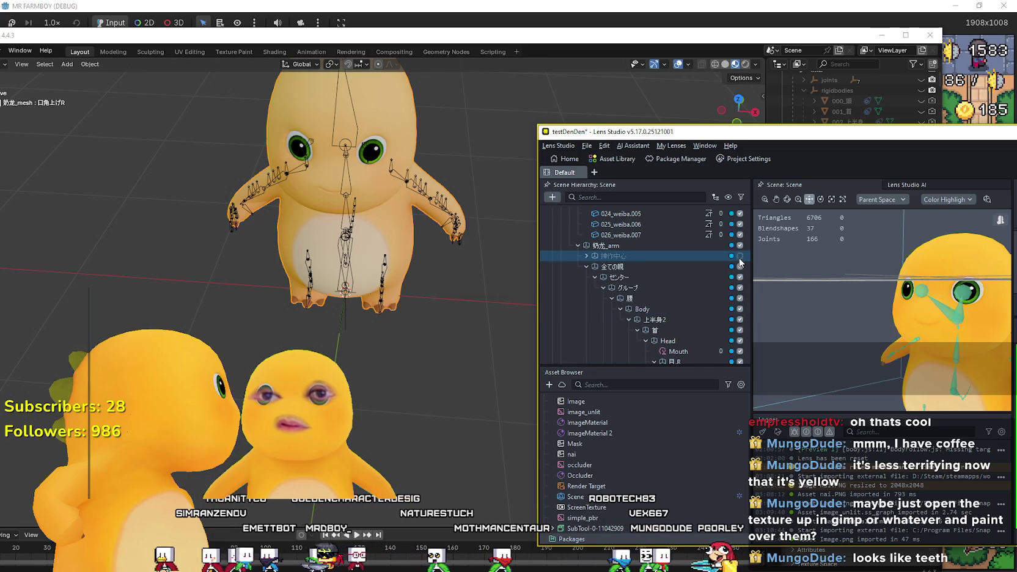
left_click(739, 257)
left_click(741, 269)
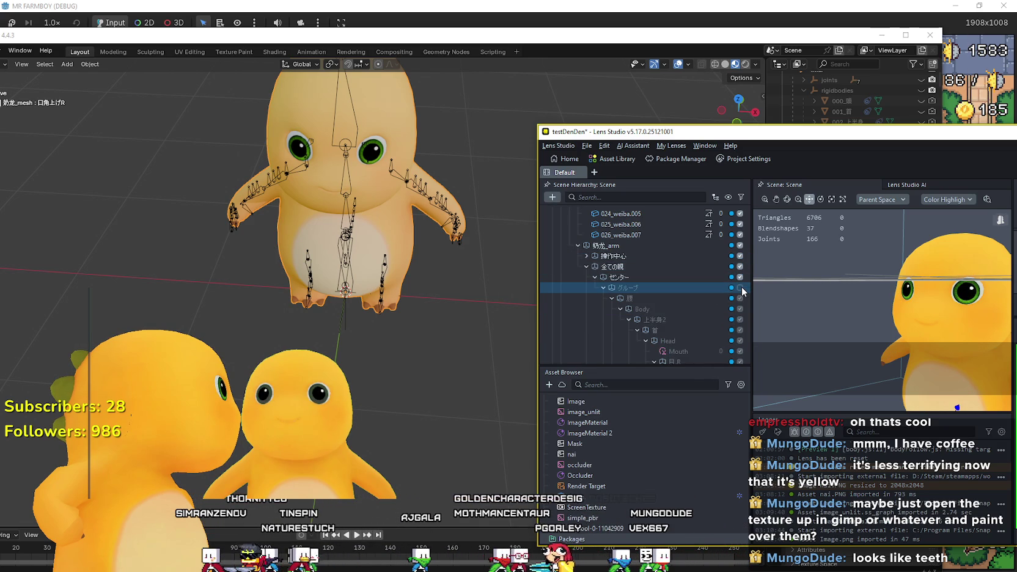
scroll(742, 292, "down", 6)
scroll(742, 292, "down", 3)
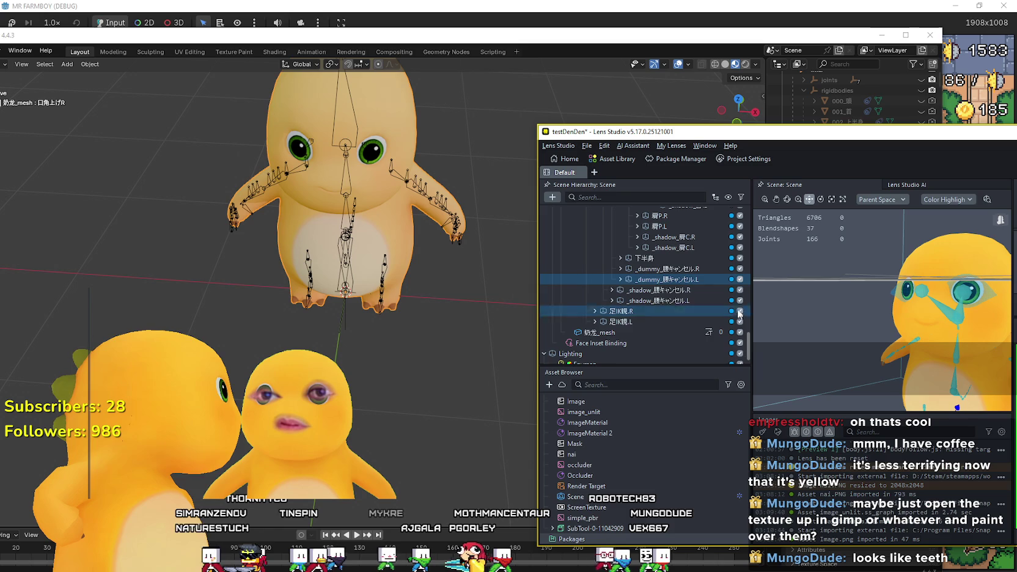
Inspect _dummy_腰キャンセル.R, 足IK親.R, 首 and 奶龙_mesh, ending with 奶龙_mesh selected.
left_click(739, 272)
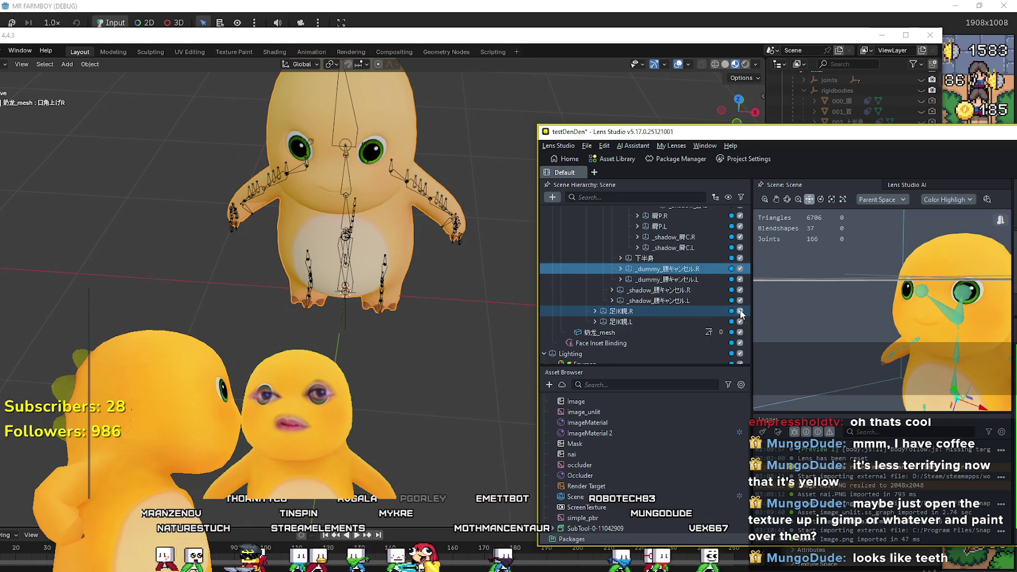
left_click(703, 311)
scroll(672, 330, "down", 1)
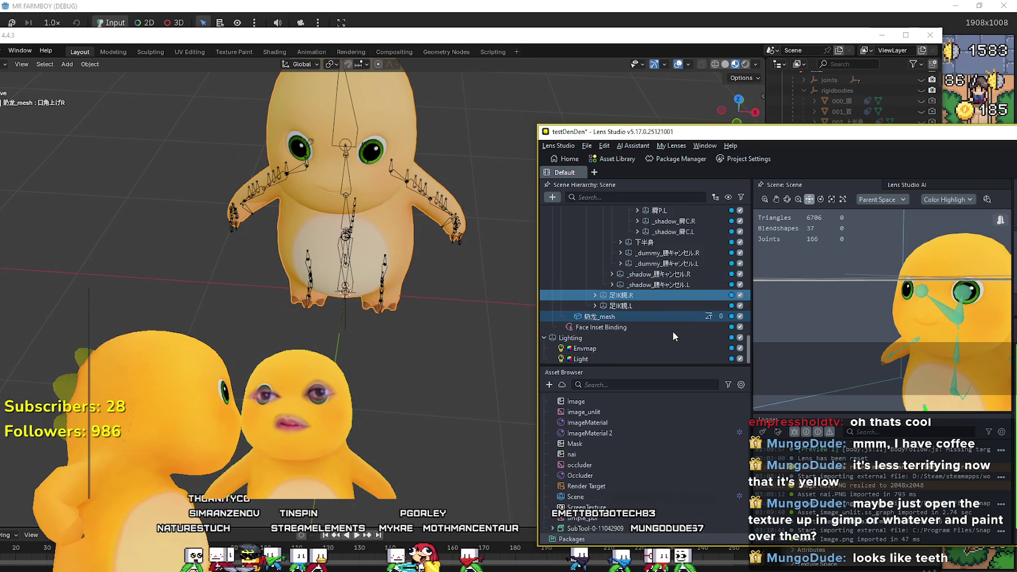
left_click(685, 317)
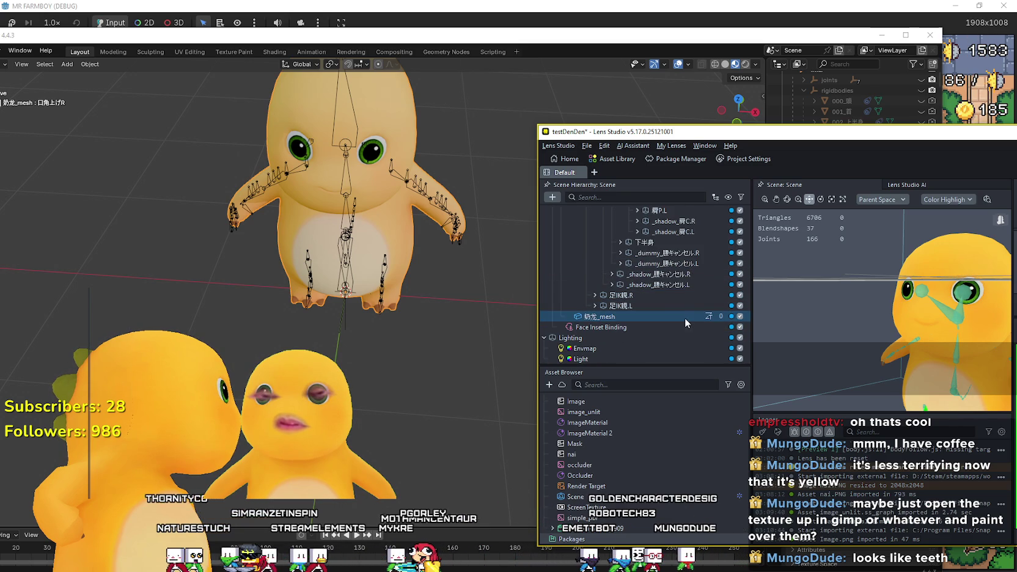
scroll(738, 317, "up", 5)
left_click(738, 317)
scroll(737, 317, "down", 2)
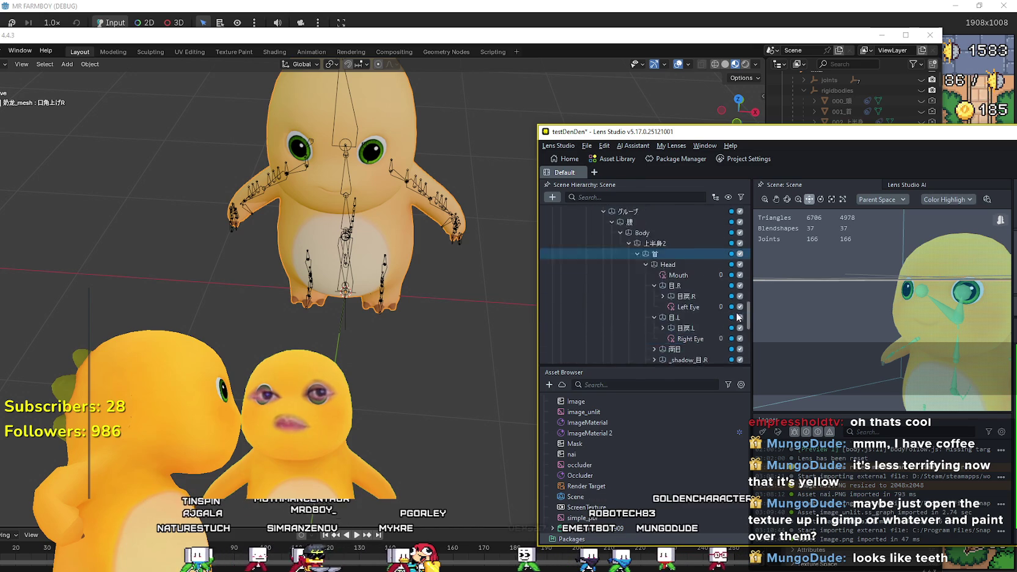
scroll(721, 317, "down", 10)
left_click(701, 318)
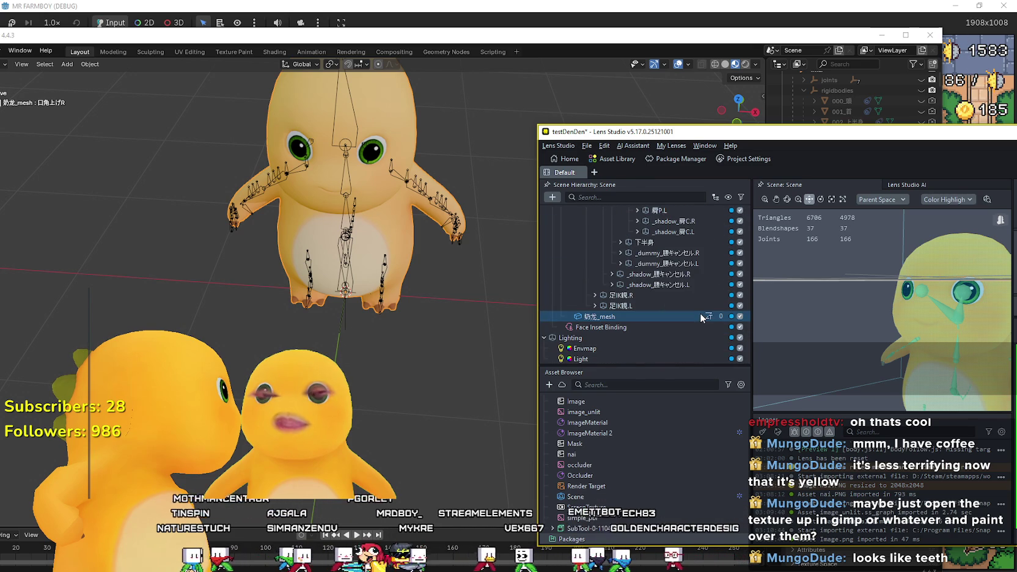
Scroll to the Head branch and select the 目尻.R row under 目.R.
scroll(697, 318, "up", 6)
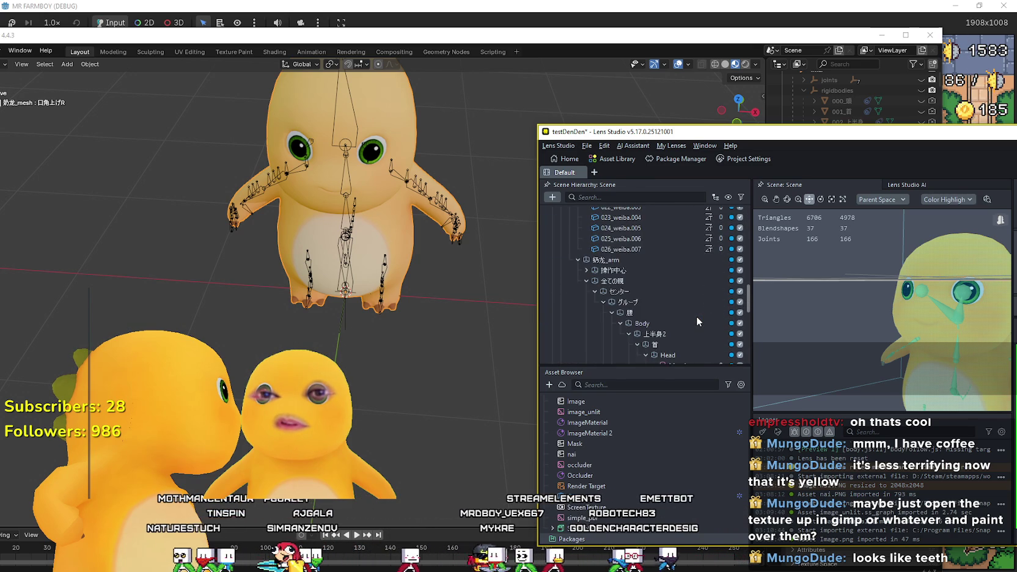
scroll(696, 316, "down", 3)
left_click(686, 297)
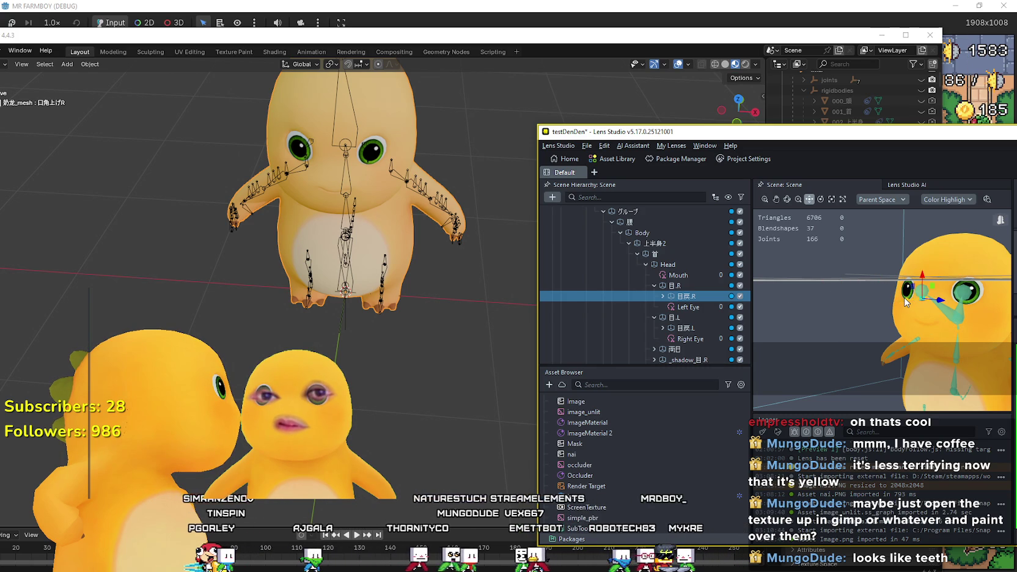
Move the right eye group 目.R down-left off the face and disable 目尻.R.
left_click(681, 287)
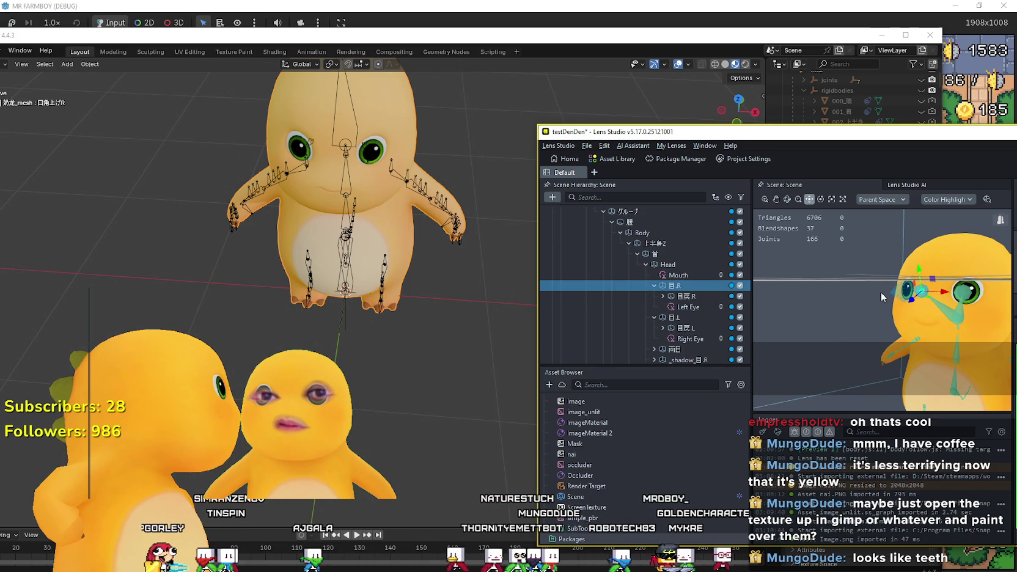
left_click_drag(900, 306, 832, 307)
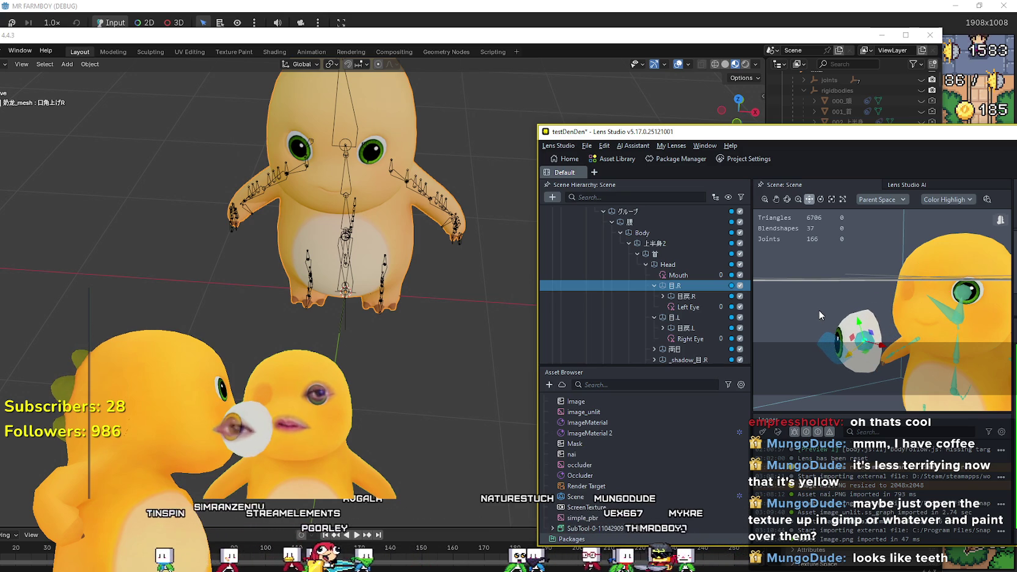
left_click(740, 286)
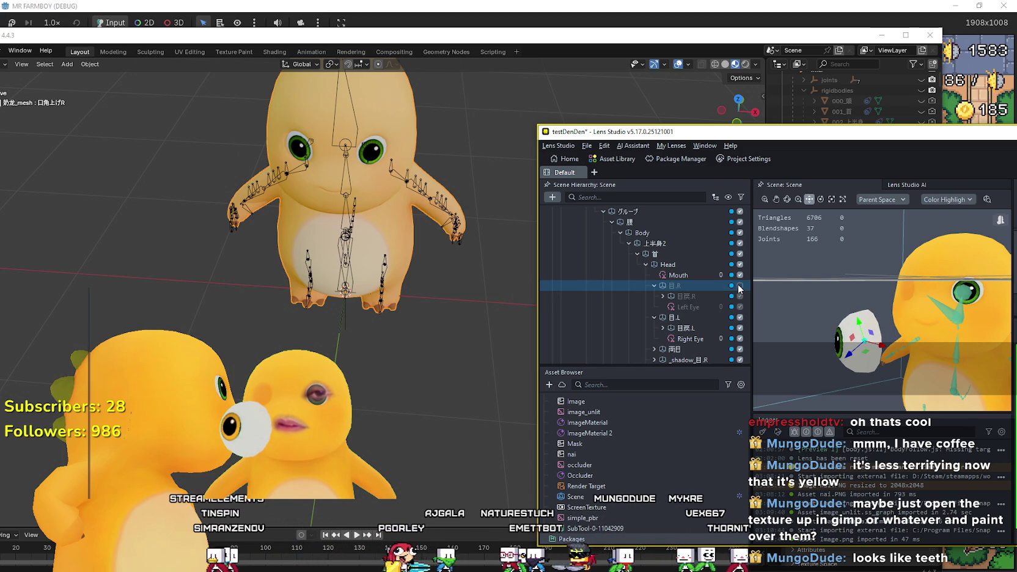
left_click(740, 285)
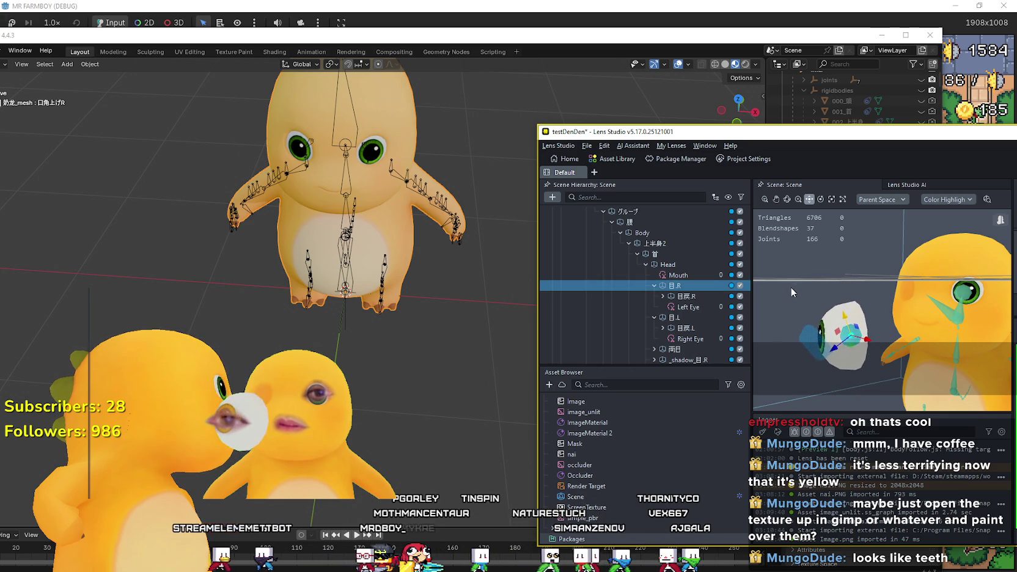
left_click(740, 297)
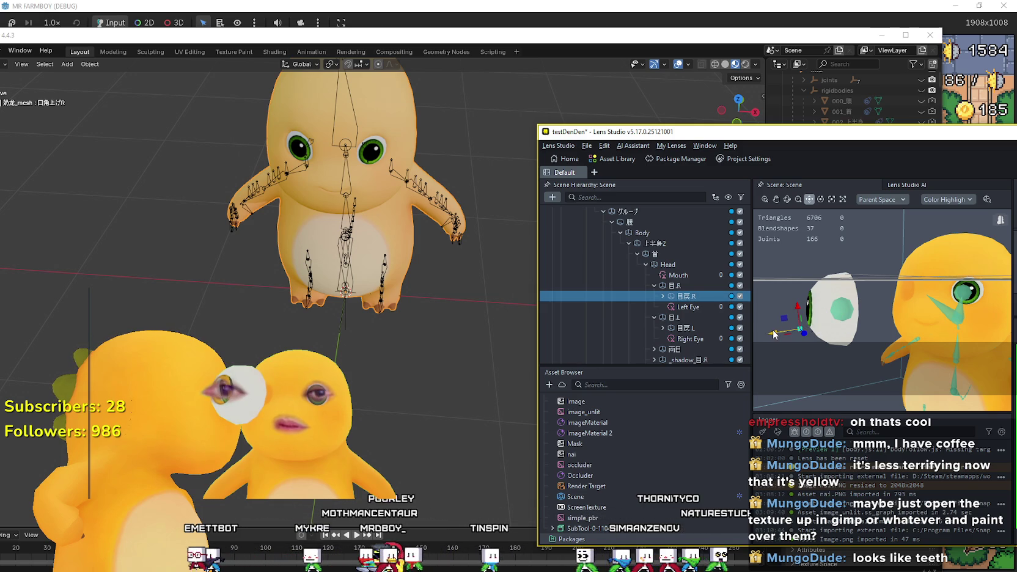
Shift 目.R further down-left, then expand 目尻.R and select its end joint 目尻.R_end.
left_click(700, 307)
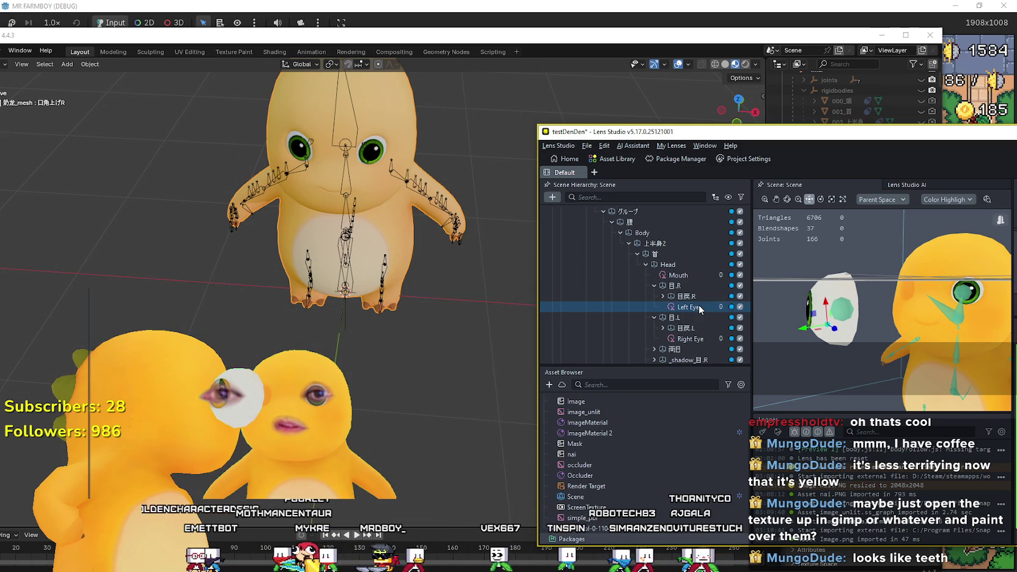
left_click(691, 287)
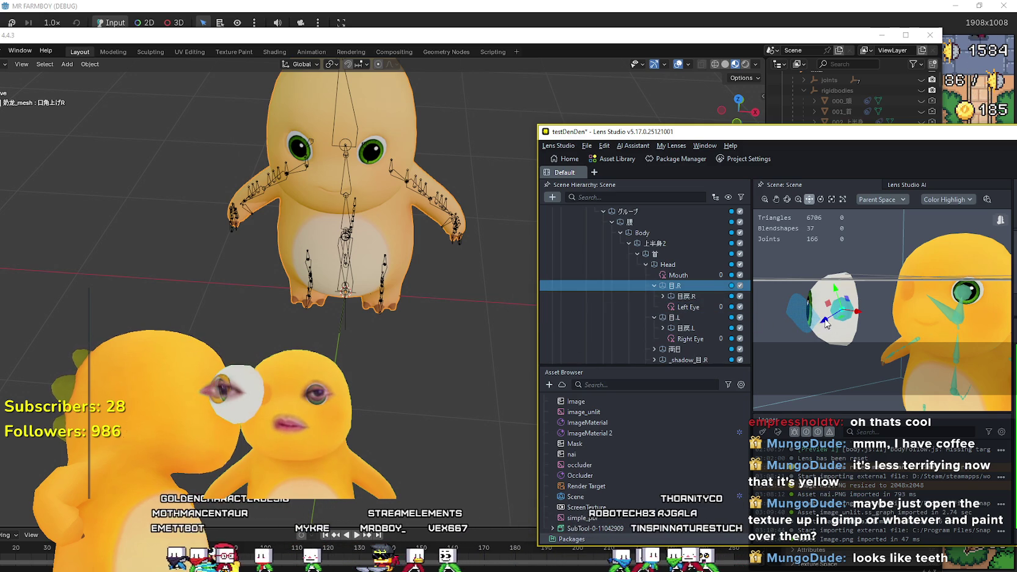
left_click_drag(825, 325, 815, 332)
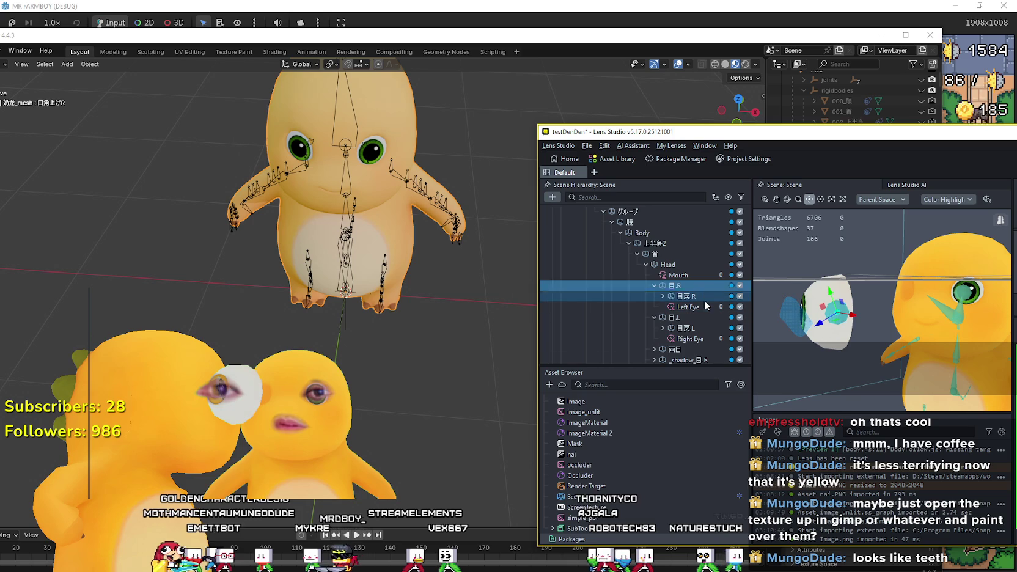
left_click(703, 298)
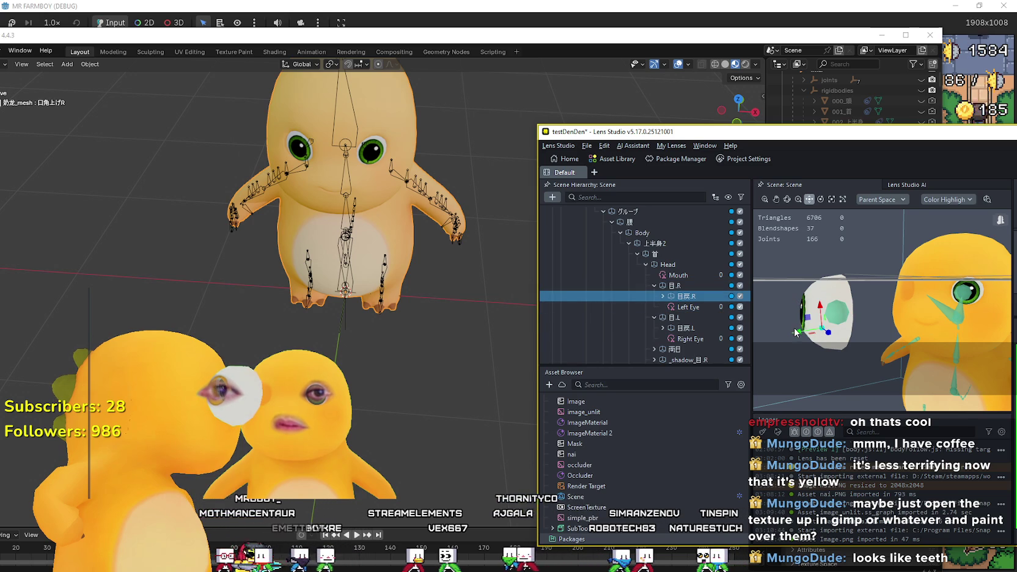
left_click(795, 333)
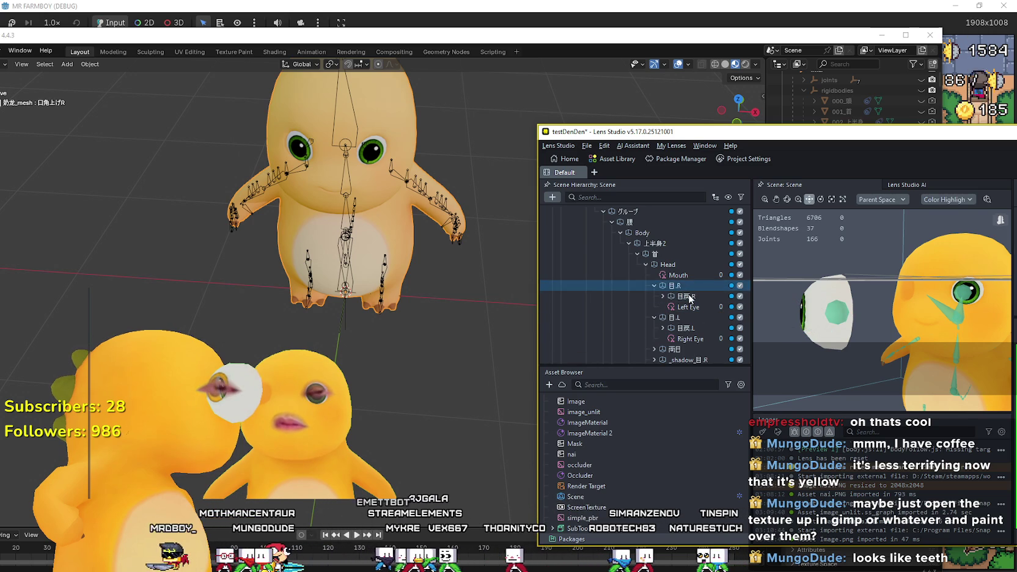
left_click(663, 296)
left_click(690, 307)
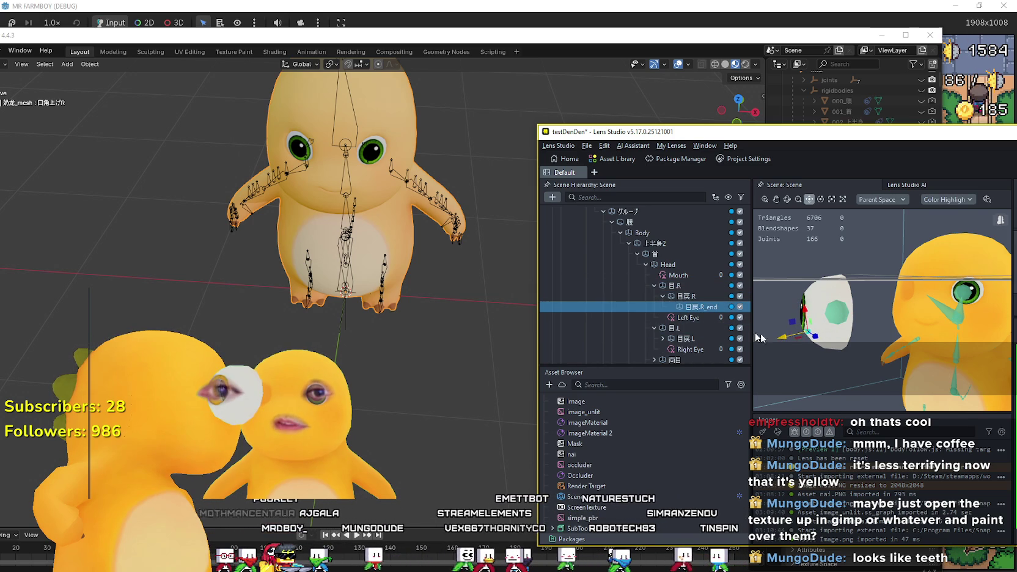
left_click_drag(766, 339, 831, 334)
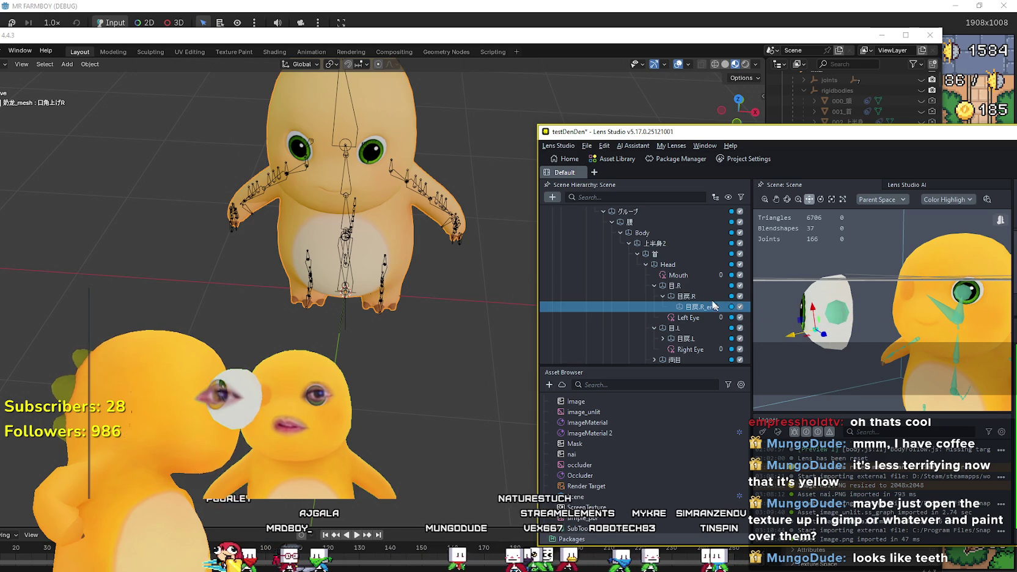
left_click(678, 287, "ctrl")
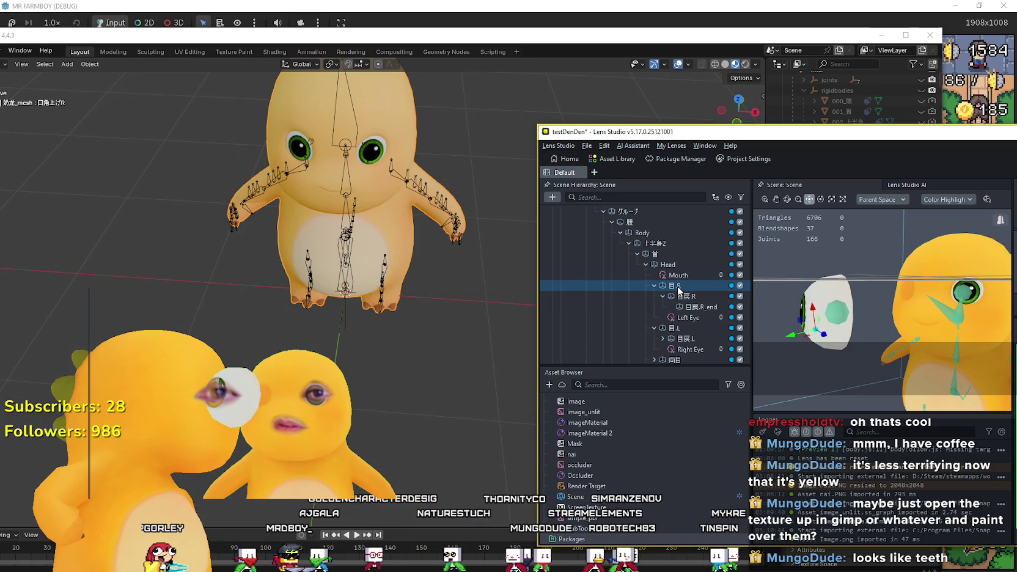
left_click(677, 286)
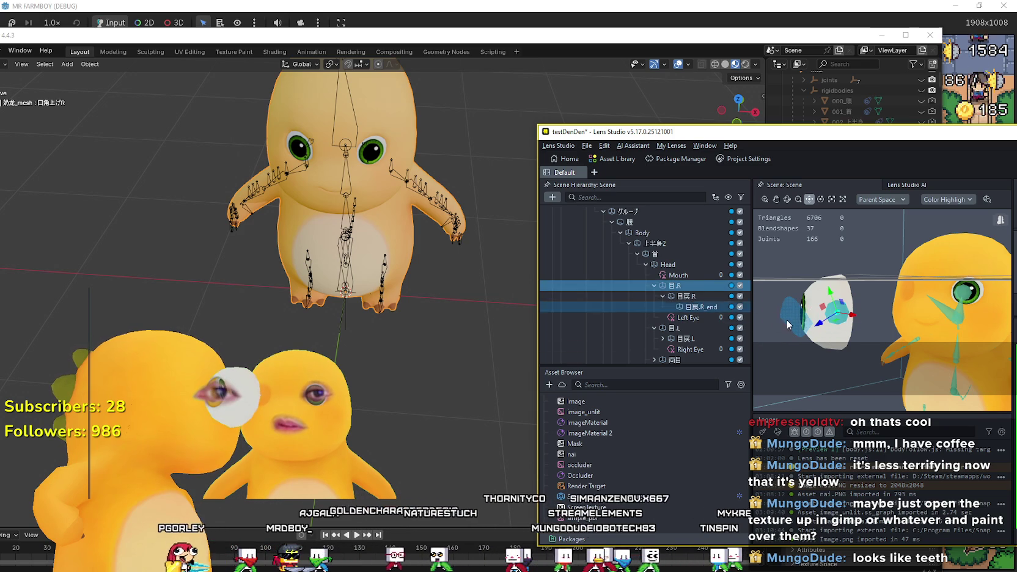
left_click(691, 318)
left_click_drag(691, 317, 691, 267)
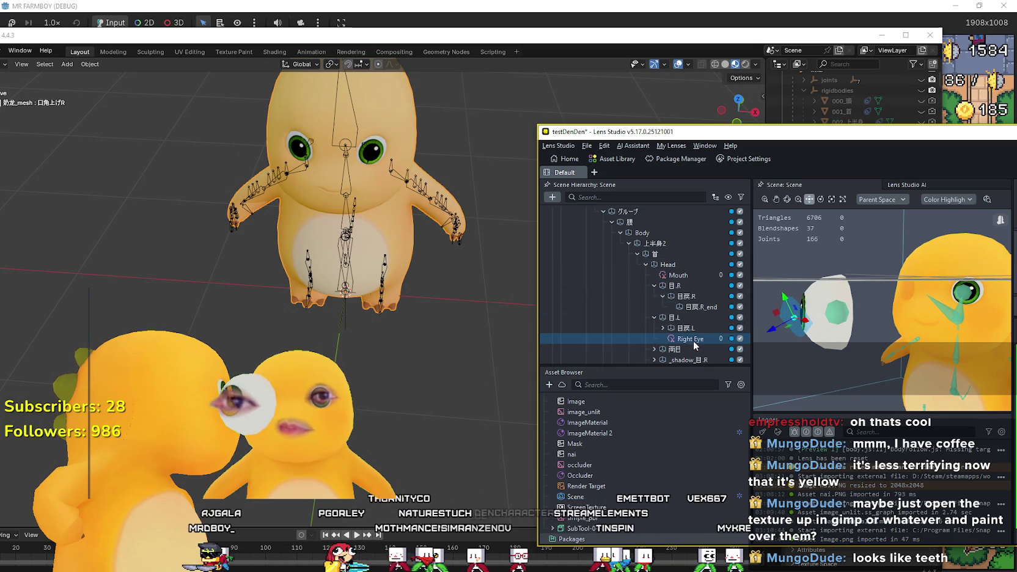
left_click(825, 333)
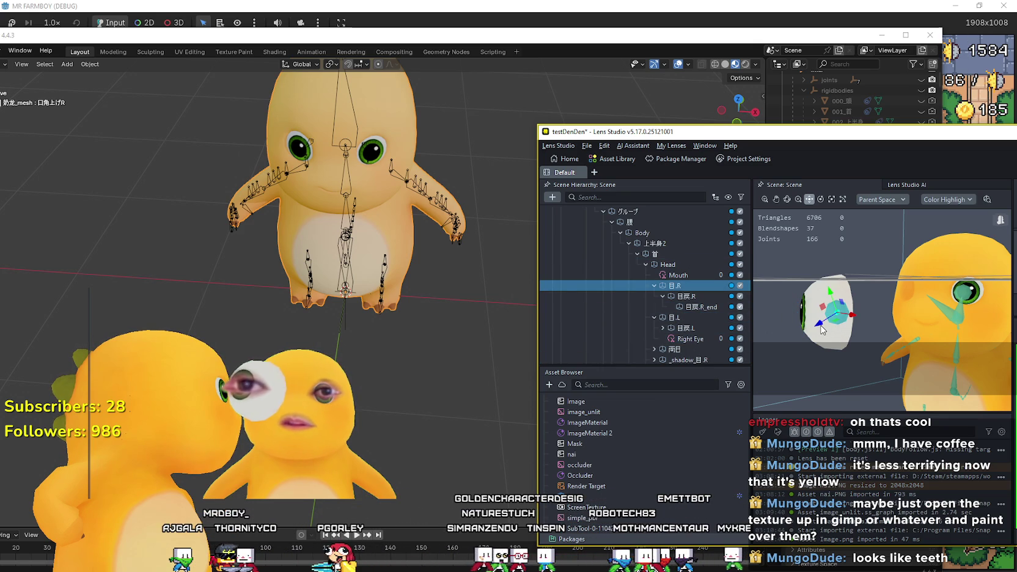
Drag Left Eye up in the hierarchy to drop it under Head, right after Mouth.
scroll(680, 333, "down", 1)
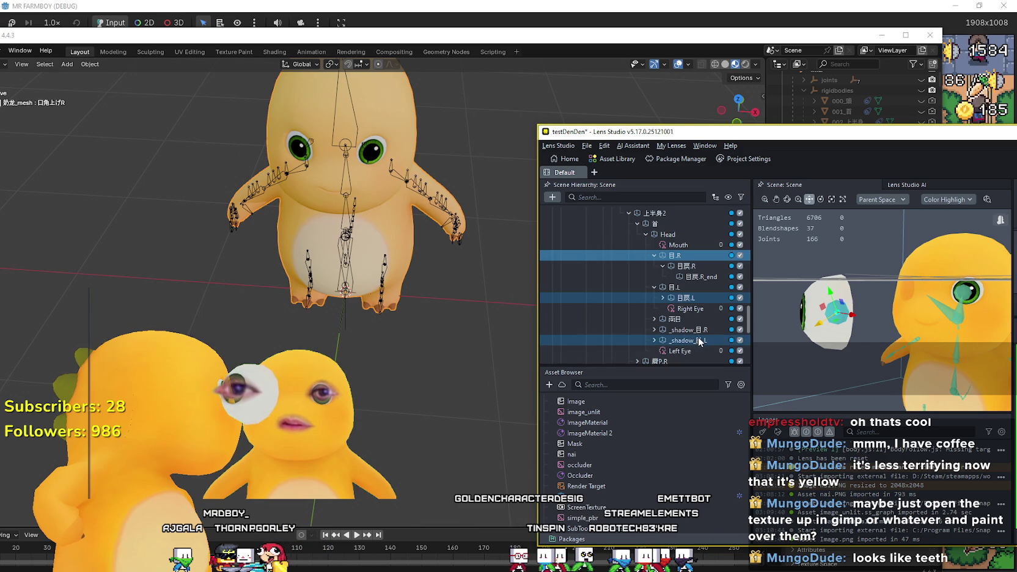
mouse_move(678, 351)
left_mouse_down()
mouse_move(687, 242)
mouse_move(680, 255)
left_mouse_up()
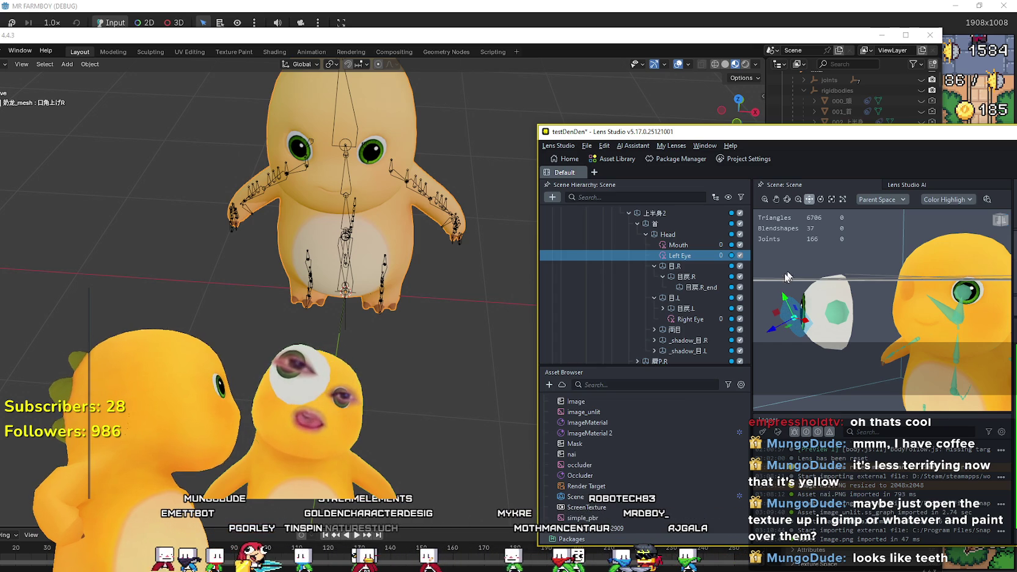
Drag 目.R right and then down until the eye sits on the head over its green eye.
left_click(689, 278)
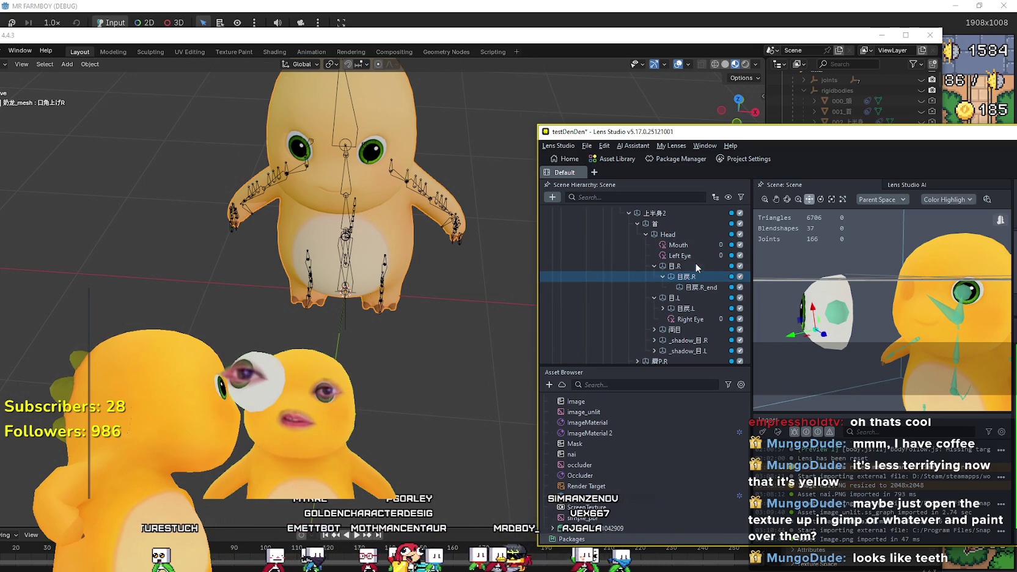
left_click(696, 265)
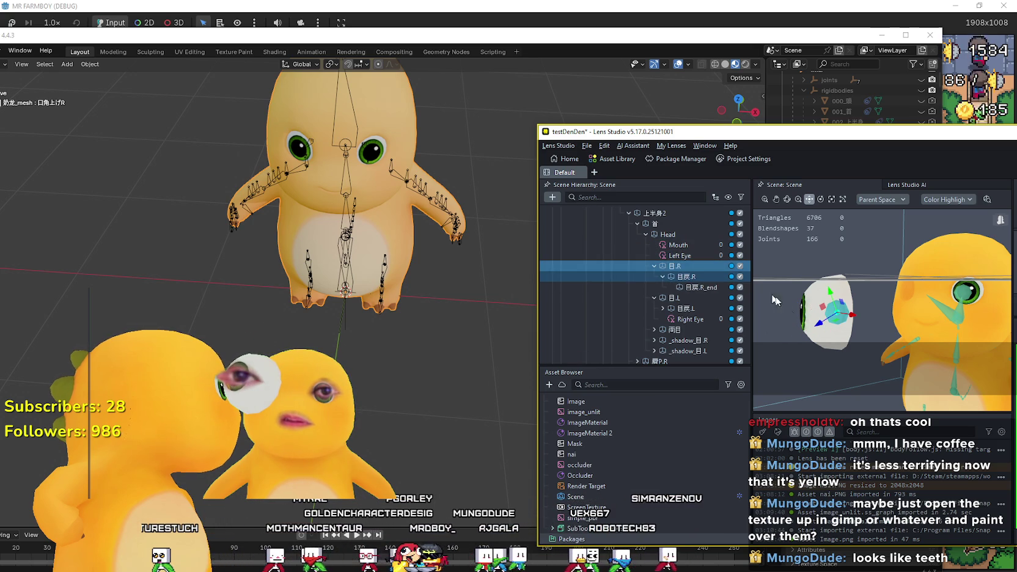
mouse_move(818, 324)
left_mouse_down()
mouse_move(912, 306)
mouse_move(978, 315)
left_mouse_up()
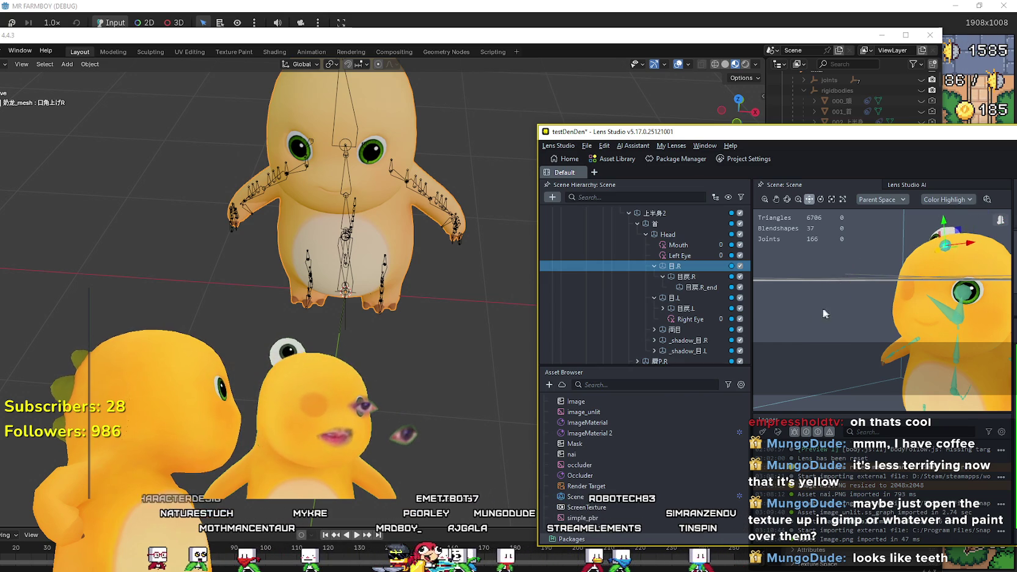
mouse_move(825, 314)
left_mouse_down()
mouse_move(779, 315)
mouse_move(868, 263)
mouse_move(949, 308)
mouse_move(931, 312)
left_mouse_up()
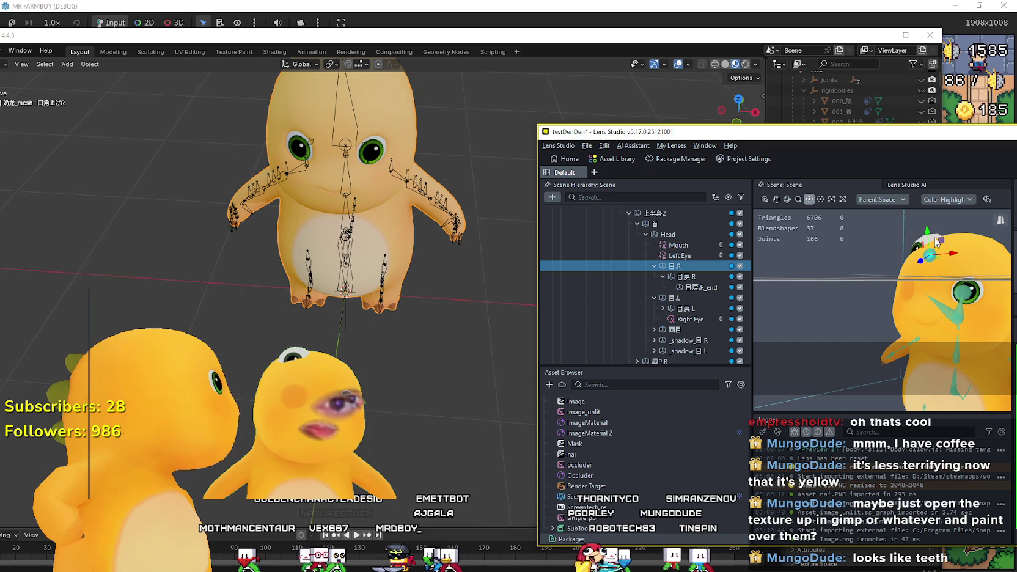
left_click_drag(927, 235, 941, 271)
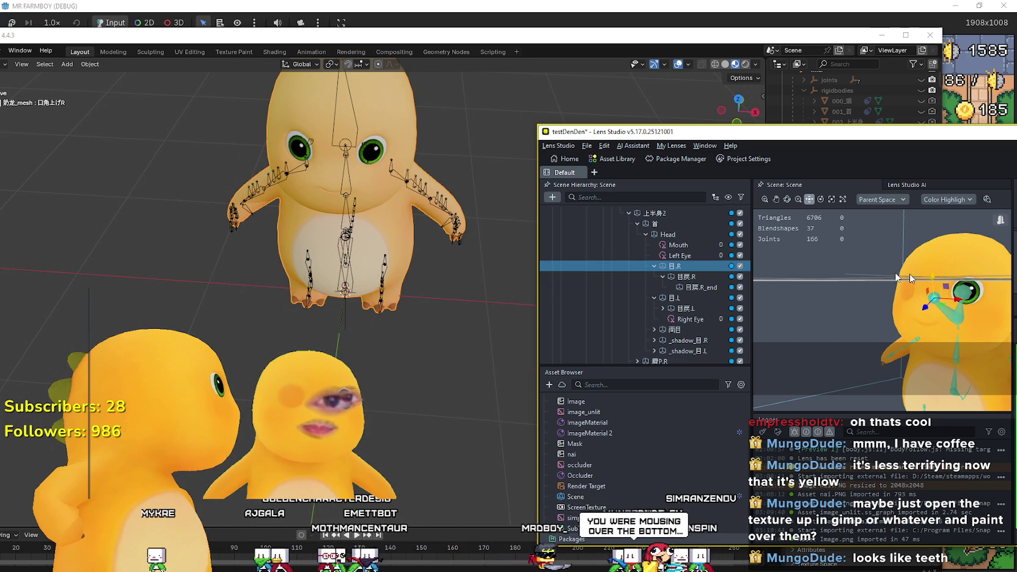
left_click(684, 255)
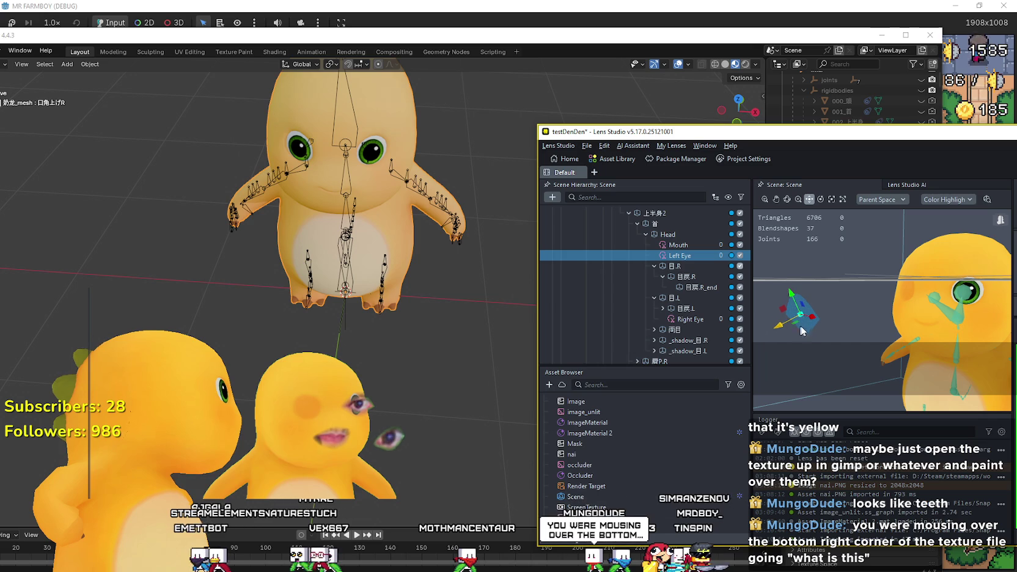
Nudge Left Eye up-right onto the head and drop Right Eye under Head beside it.
left_click_drag(869, 283, 897, 269)
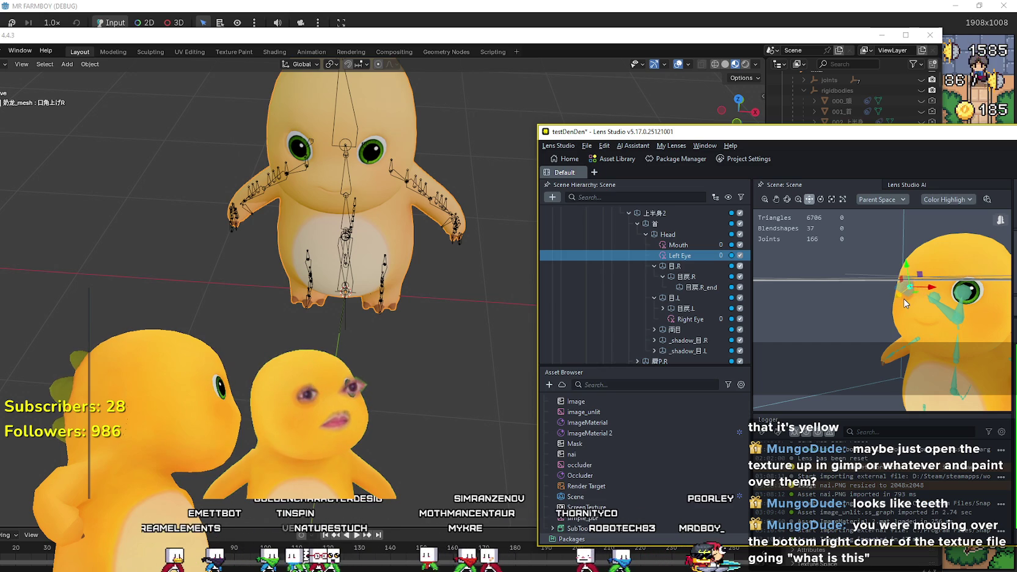
left_click_drag(901, 301, 897, 302)
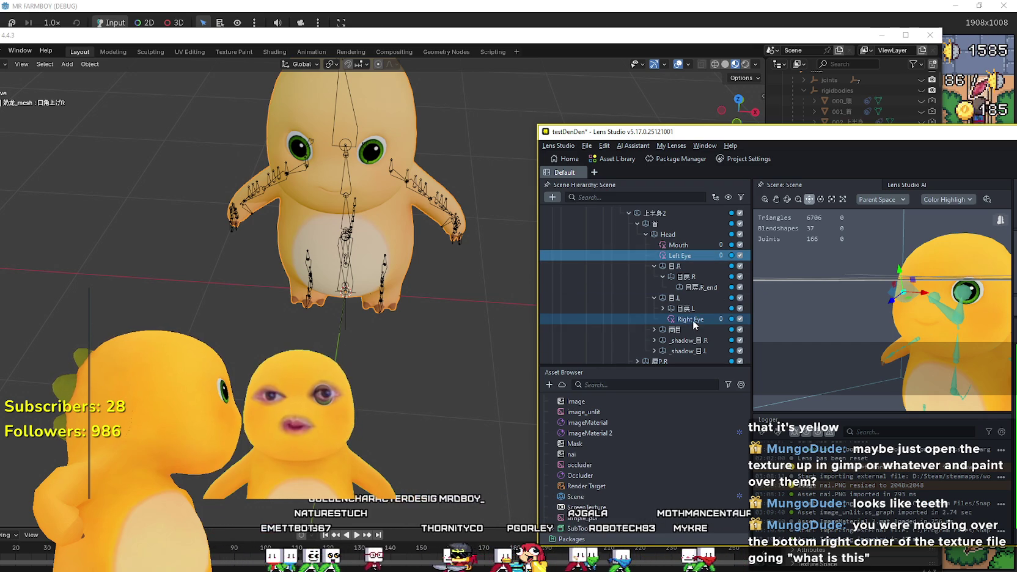
mouse_move(689, 319)
left_mouse_down()
mouse_move(690, 249)
mouse_move(679, 259)
mouse_move(686, 320)
mouse_move(689, 313)
left_mouse_up()
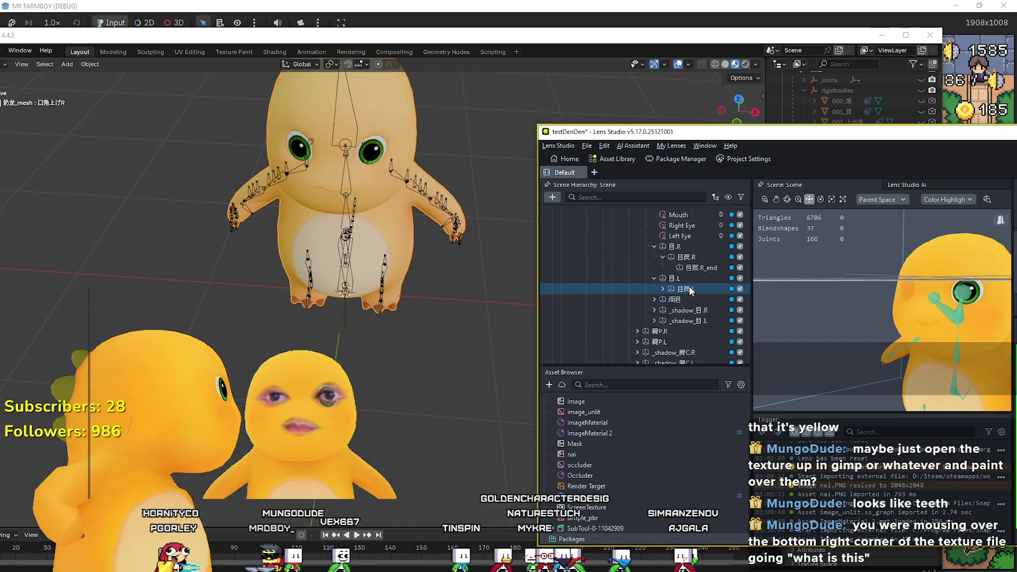
Select 目.L and drag it slightly up and to the right on the head.
left_click(692, 280)
left_click(957, 304)
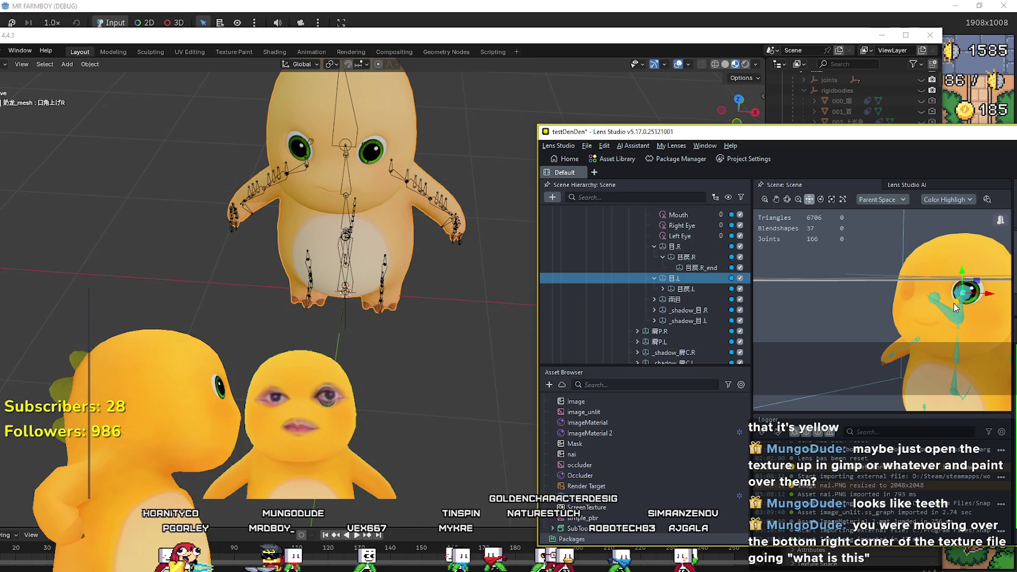
mouse_move(957, 305)
left_mouse_down()
mouse_move(976, 301)
mouse_move(961, 303)
left_mouse_up()
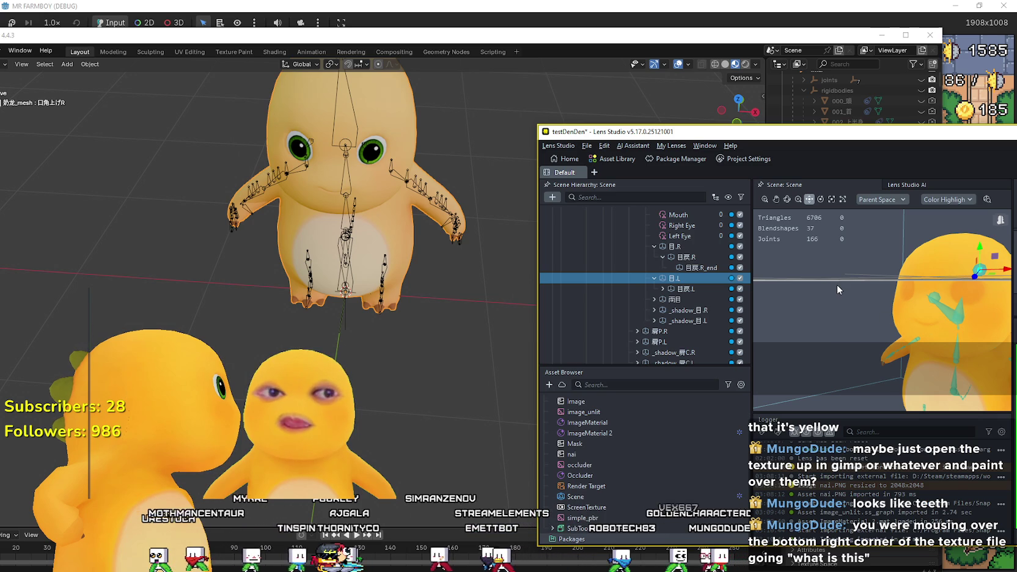
Select the 両目 group, 目尻.L and 目.L, extending the selection to the shoulder joints.
left_click(692, 299)
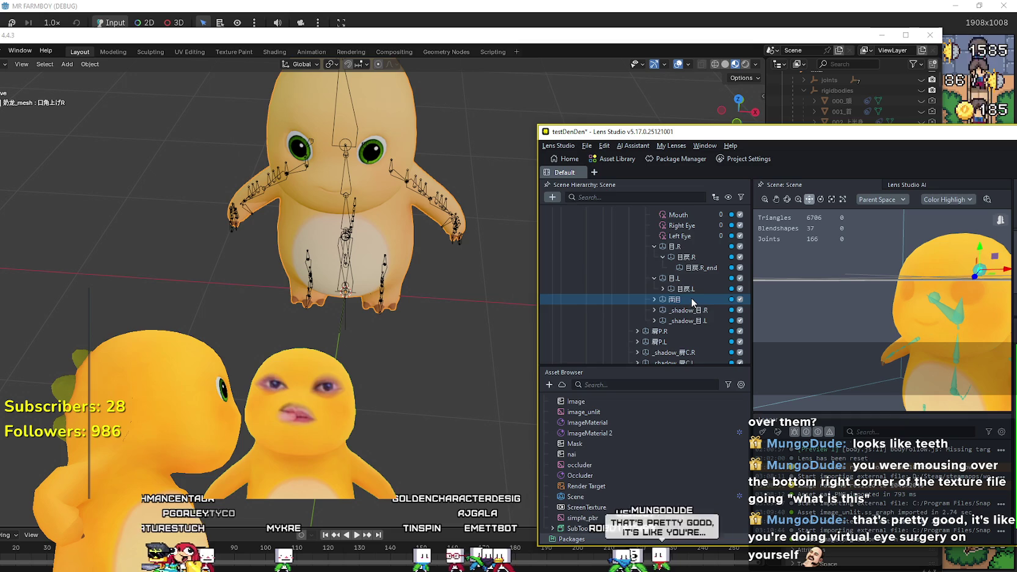
left_click(690, 288)
left_click(694, 280, "shift")
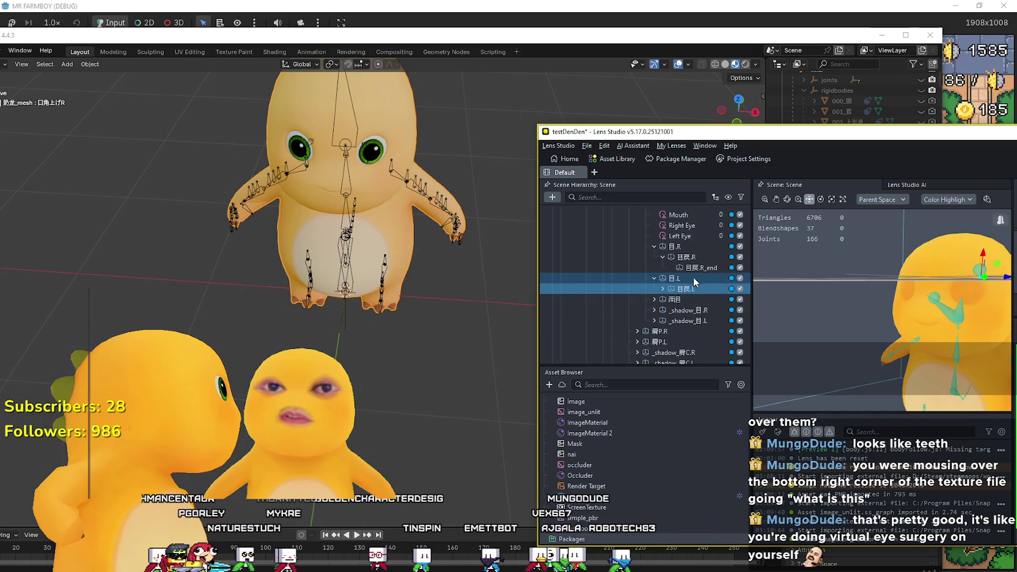
left_click(696, 285, "ctrl")
scroll(696, 285, "down", 2)
Narrow the selection to only 肩P.R and expand it to show its arm bones.
left_click(691, 270, "ctrl")
left_click(690, 281, "ctrl")
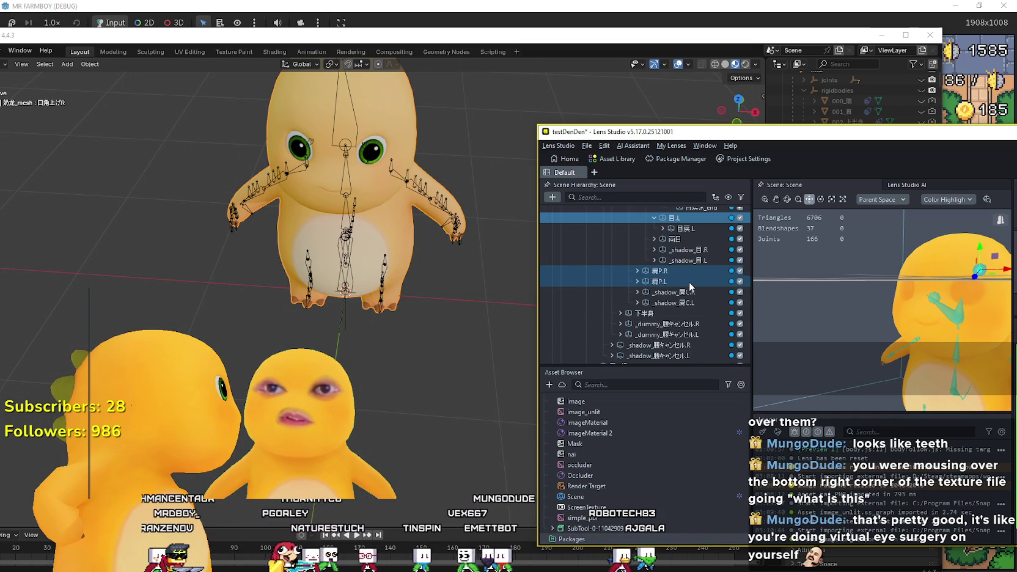
left_click(689, 281)
left_click(688, 270)
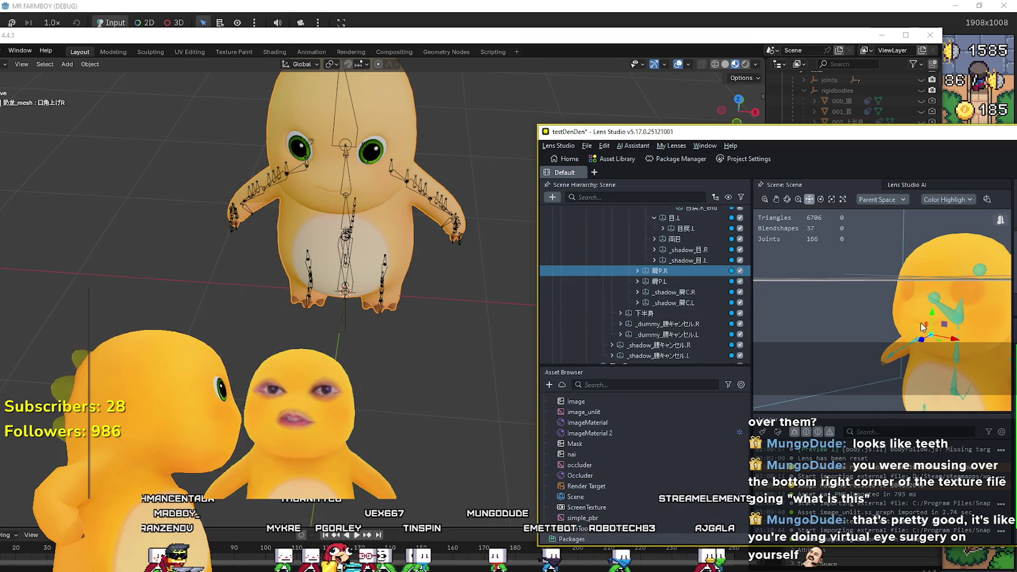
left_click(638, 271)
scroll(960, 349, "up", 3)
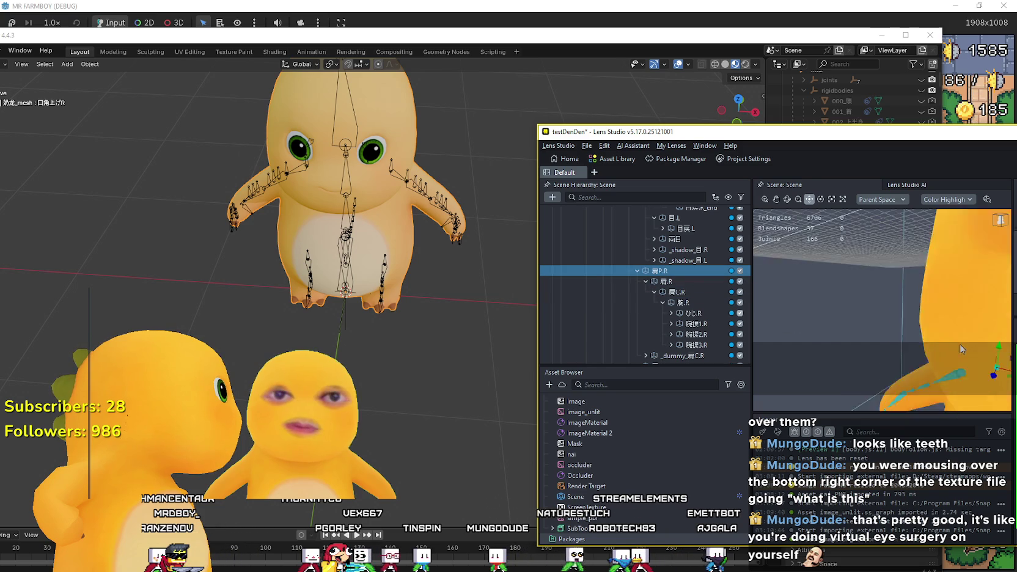
scroll(952, 342, "down", 5)
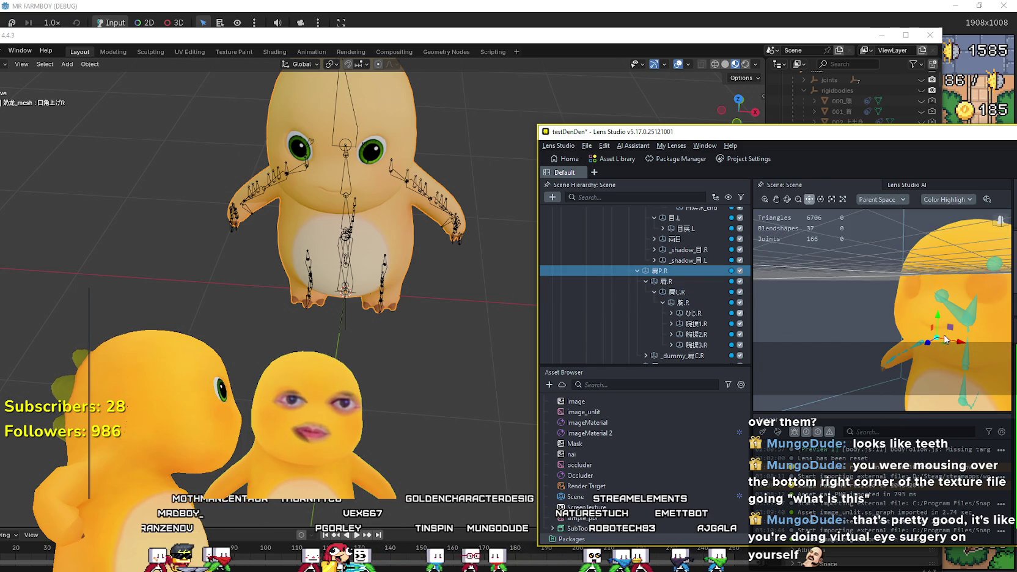
Select 肩C.R, 腕.R and 腕捩1.R in turn, then close Blender.
left_click(684, 292)
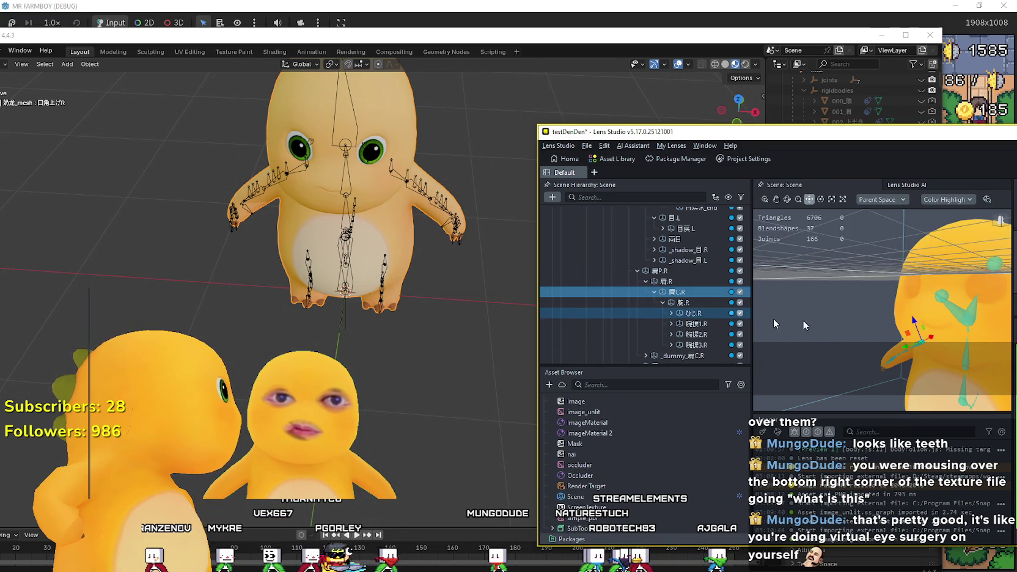
left_click(705, 304)
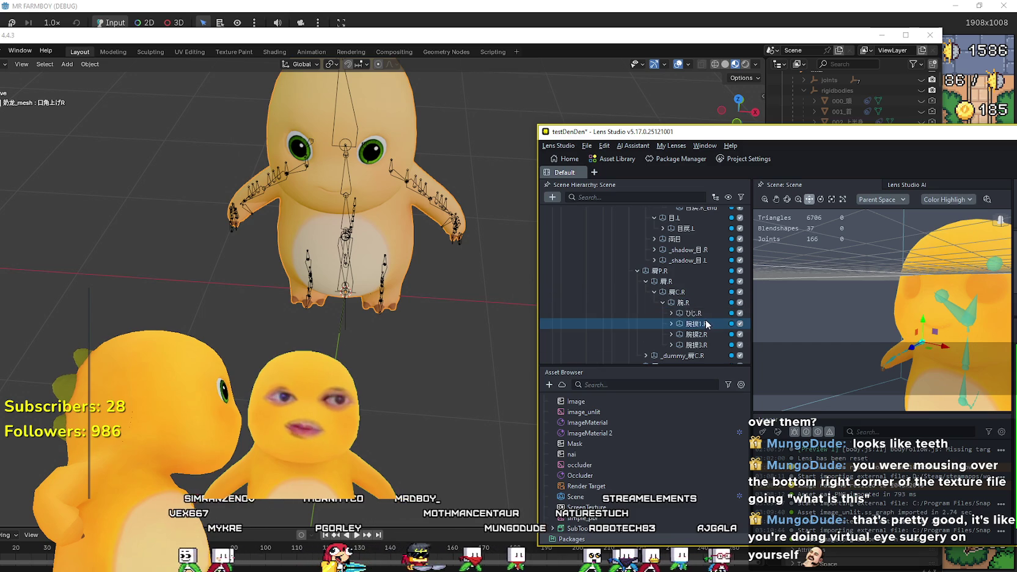
left_click(706, 323)
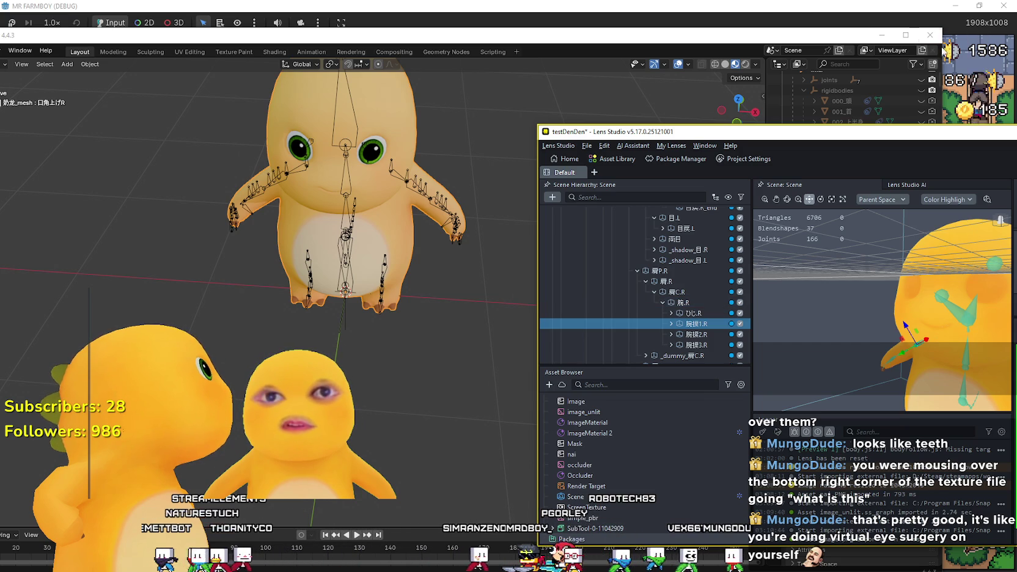
left_click(930, 35)
Discard Blender's unsaved changes, then select Left Eye at the top of the hierarchy.
left_click(448, 330)
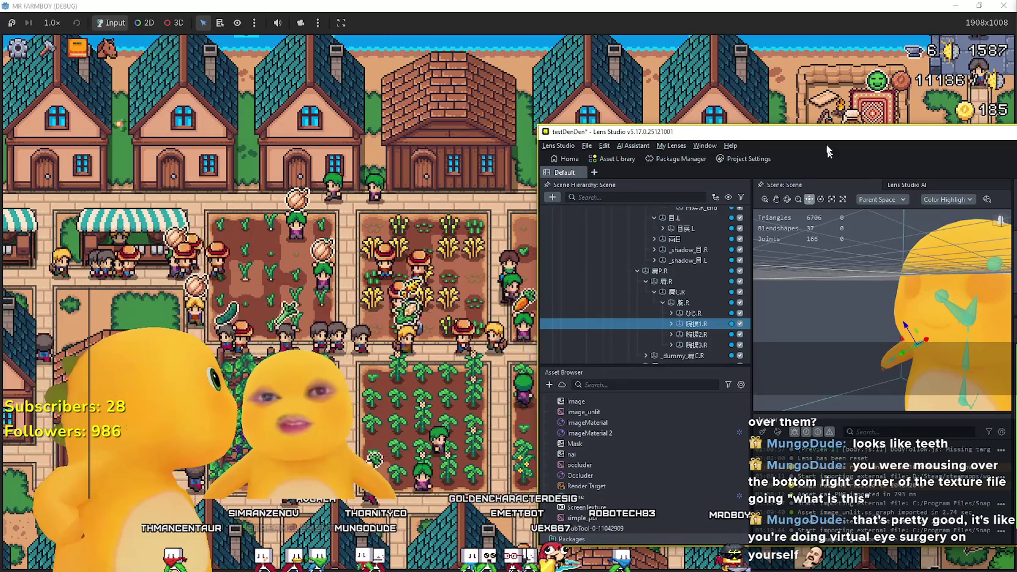
scroll(701, 300, "up", 3)
left_click(688, 267)
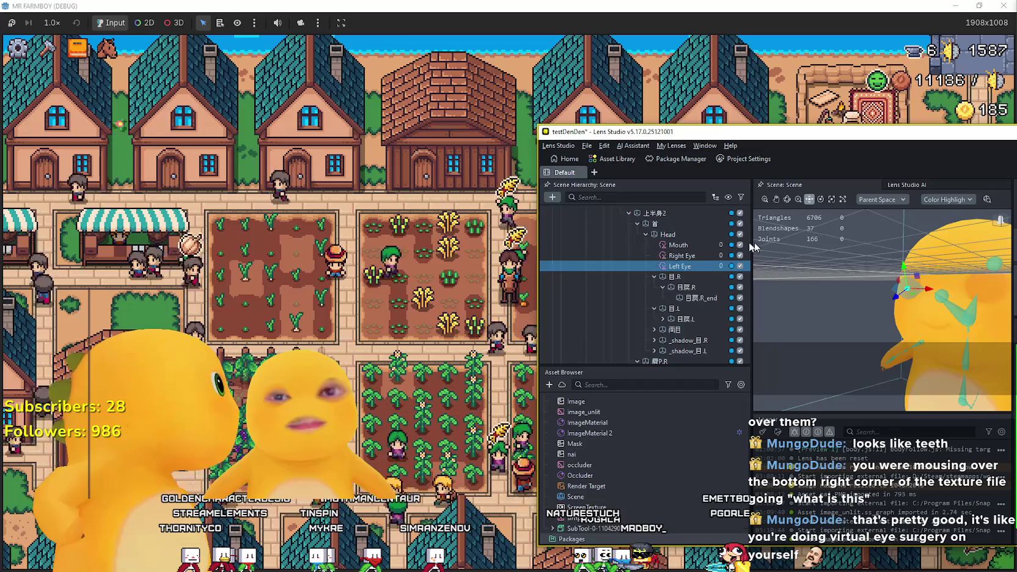
Switch the selection between Right Eye and Left Eye under Head, ending on Right Eye.
left_click(700, 245, "ctrl")
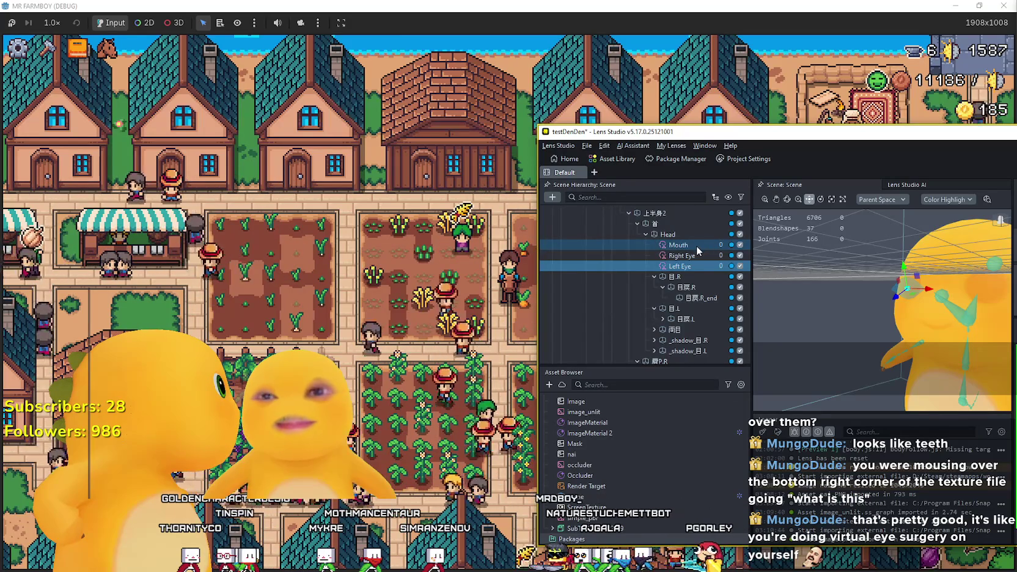
left_click(694, 252)
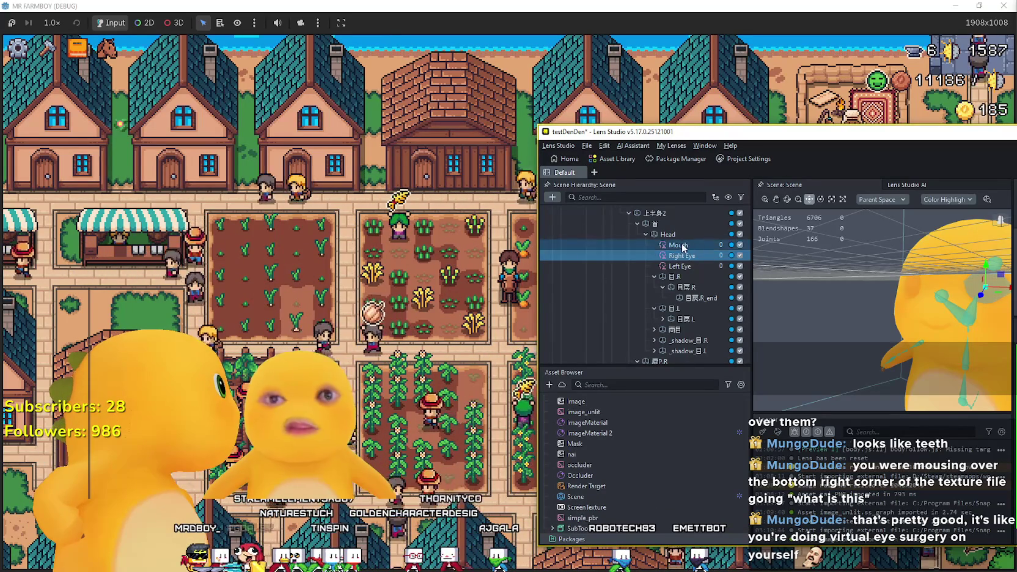
left_click(681, 266)
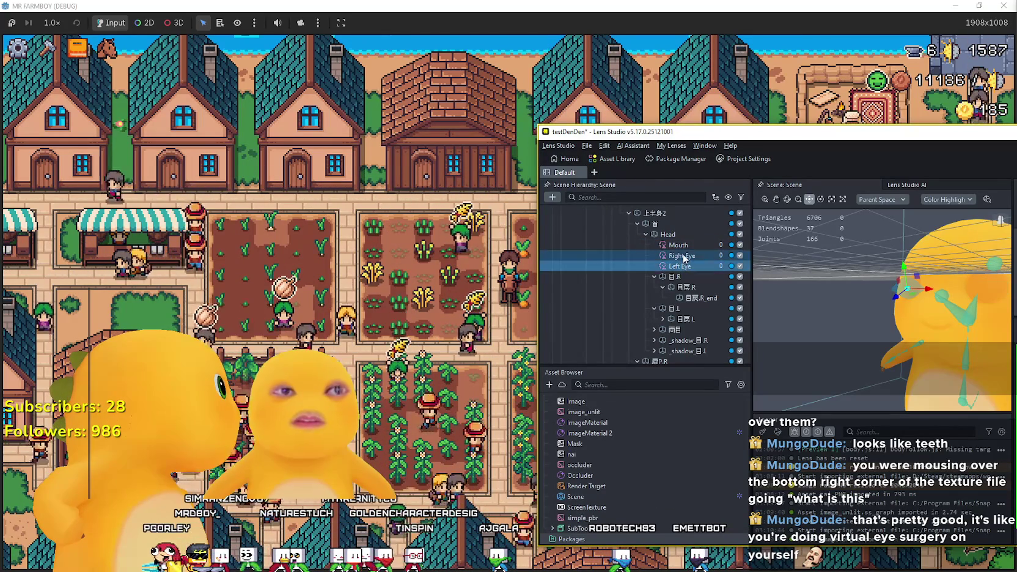
left_click(684, 255)
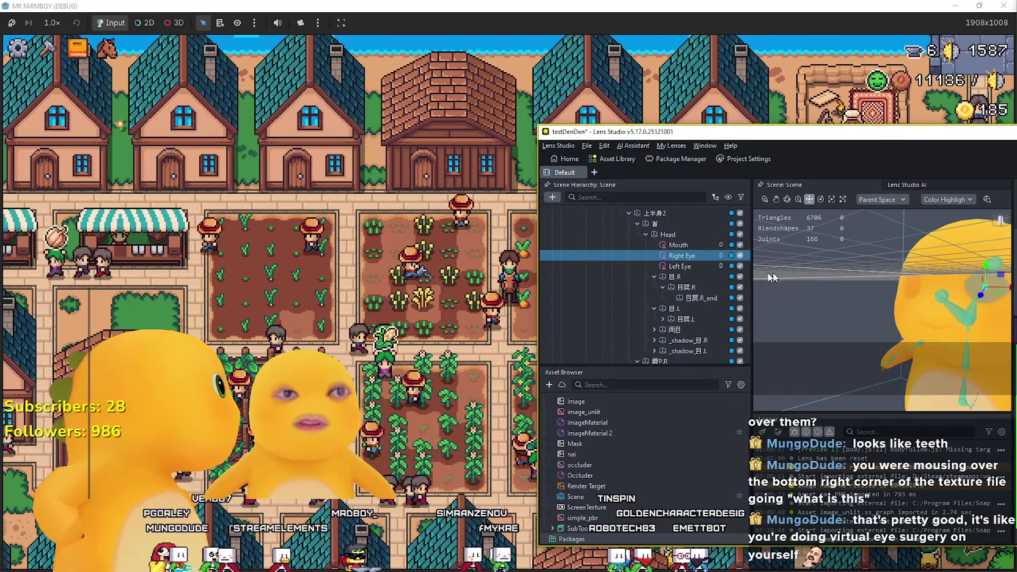
left_click(691, 267)
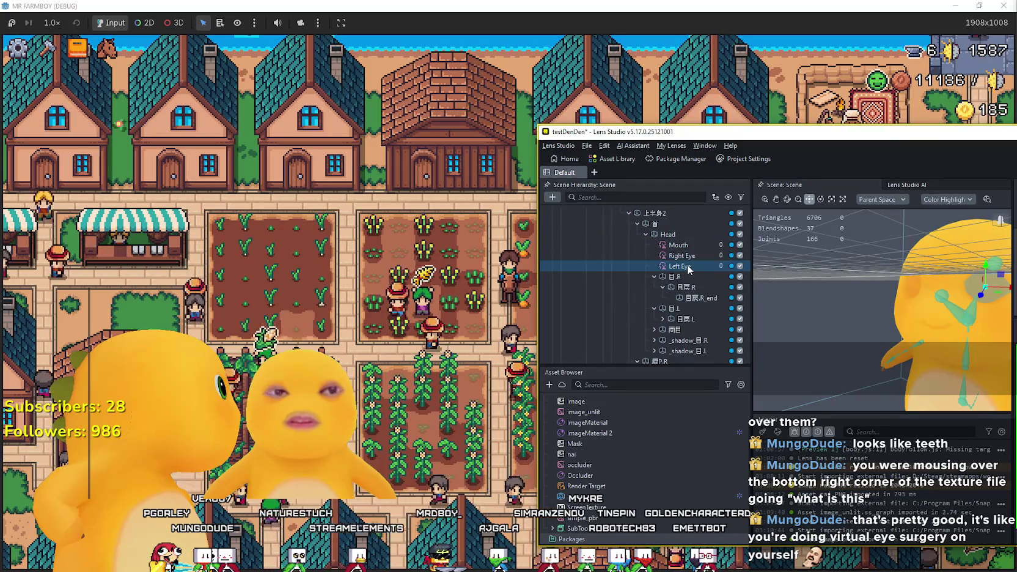
left_click(686, 256)
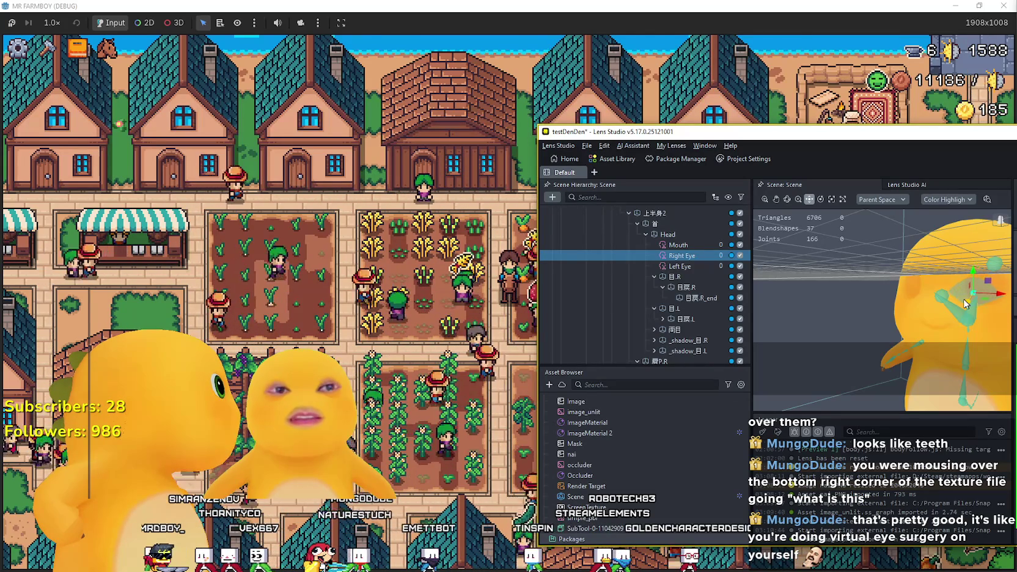
Nudge Right Eye slightly down-left, then select Left Eye.
left_click_drag(970, 301, 965, 304)
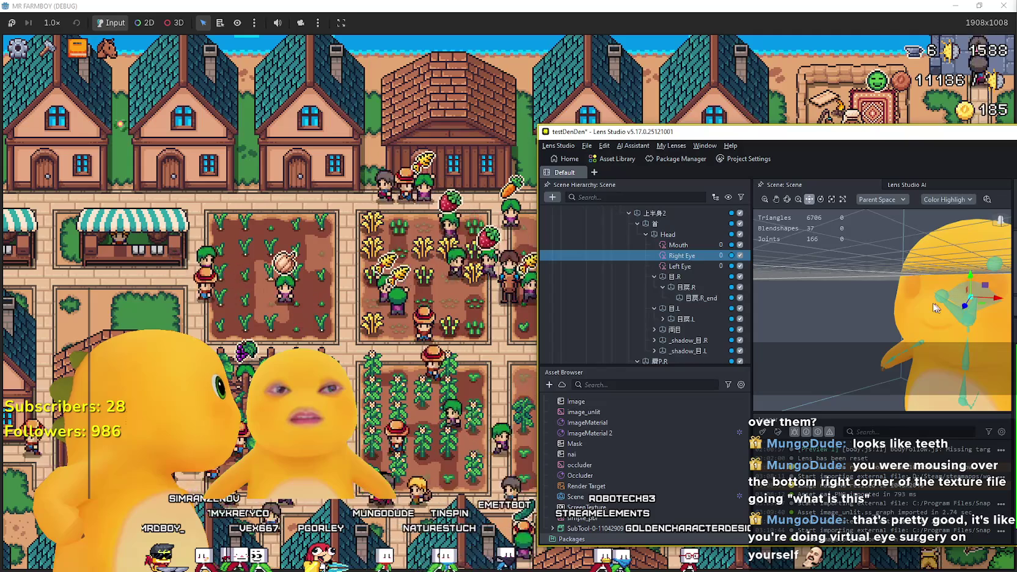
left_click(685, 266)
left_click(686, 267)
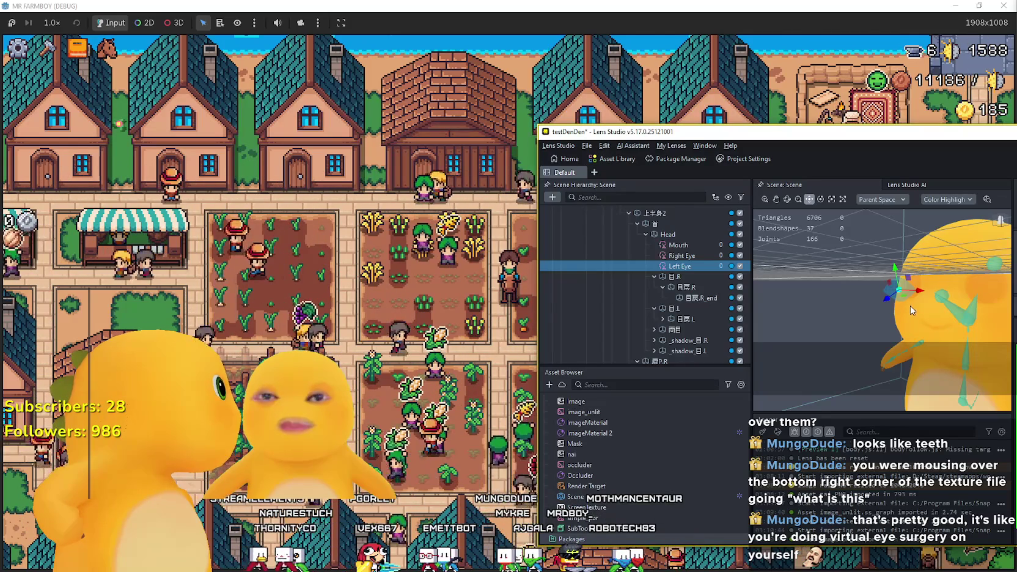
Rotate Left Eye to a new angle, then return to the Move tool.
left_click(823, 199)
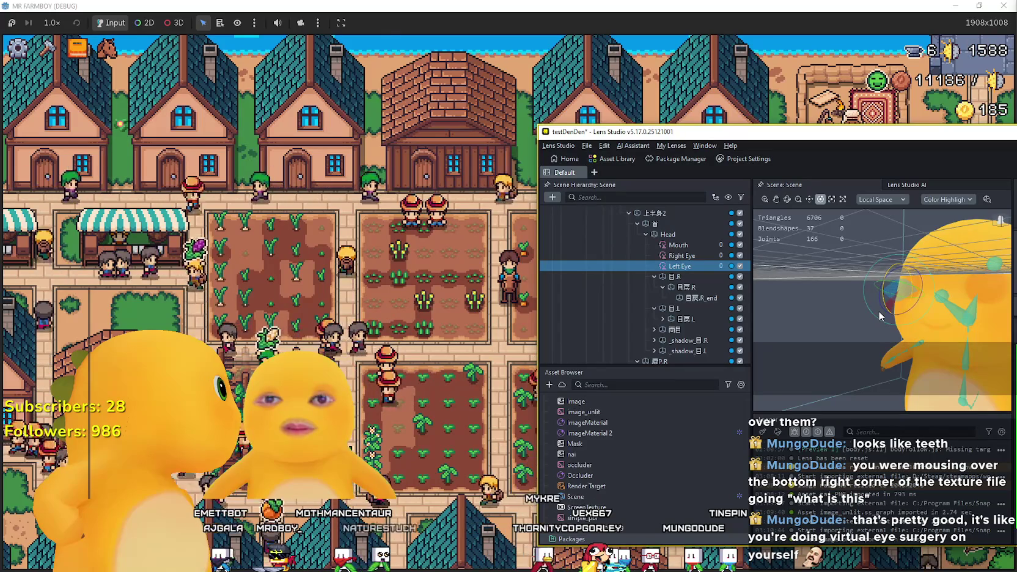
mouse_move(881, 315)
left_mouse_down()
mouse_move(924, 321)
mouse_move(880, 313)
mouse_move(863, 278)
mouse_move(916, 318)
mouse_move(893, 303)
mouse_move(943, 302)
left_mouse_up()
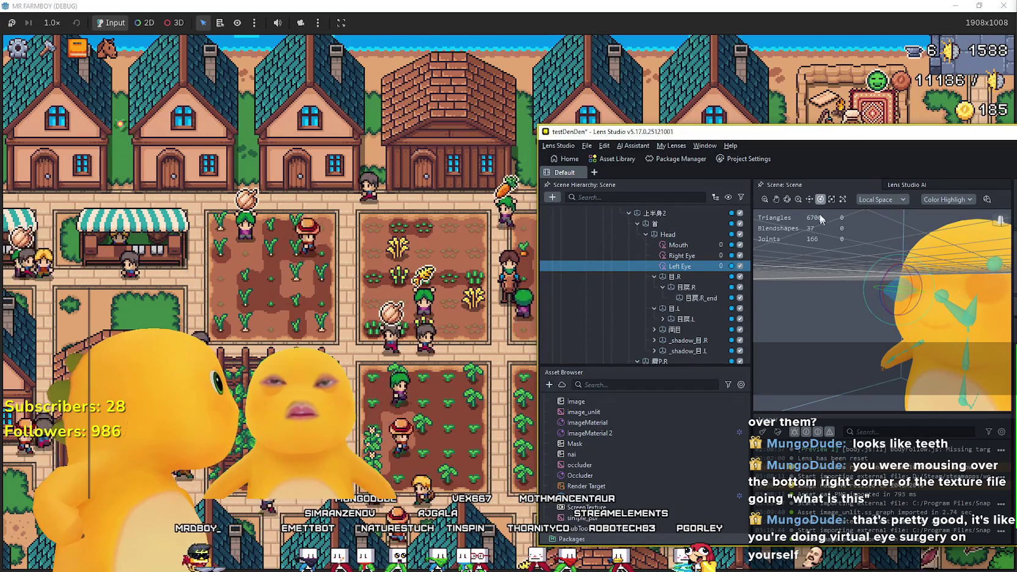
left_click(809, 201)
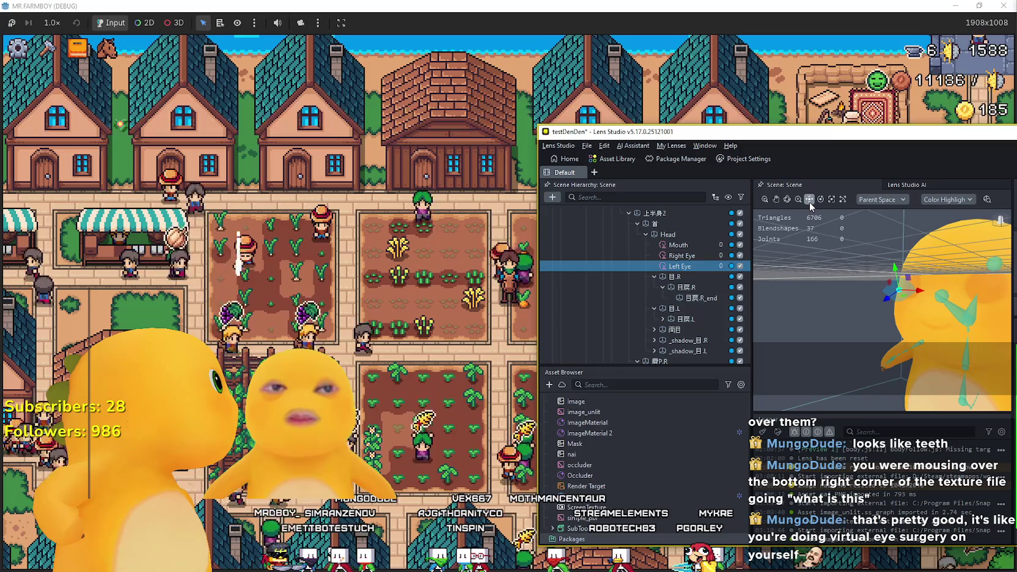
scroll(941, 293, "up", 3)
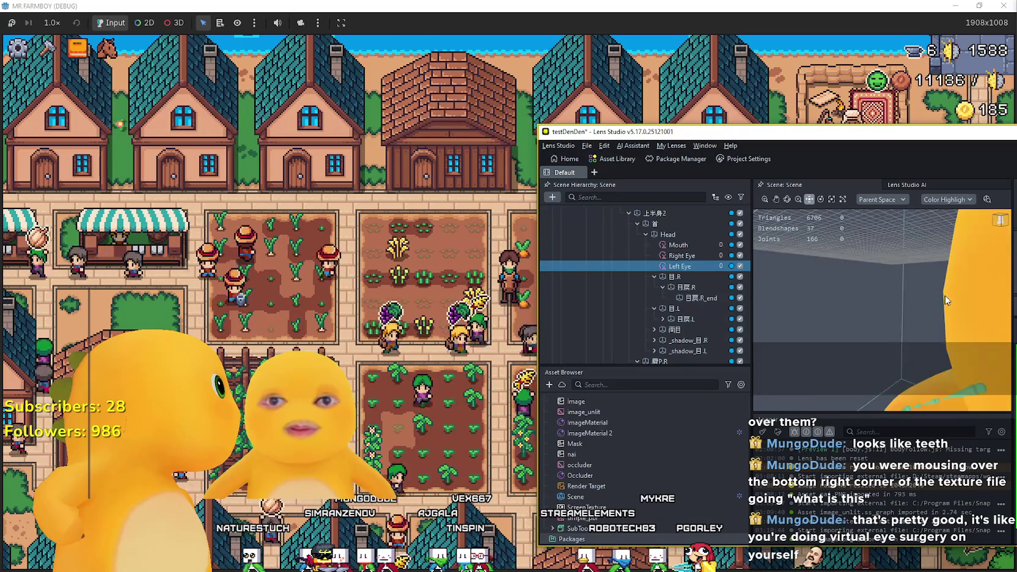
scroll(945, 289, "down", 3)
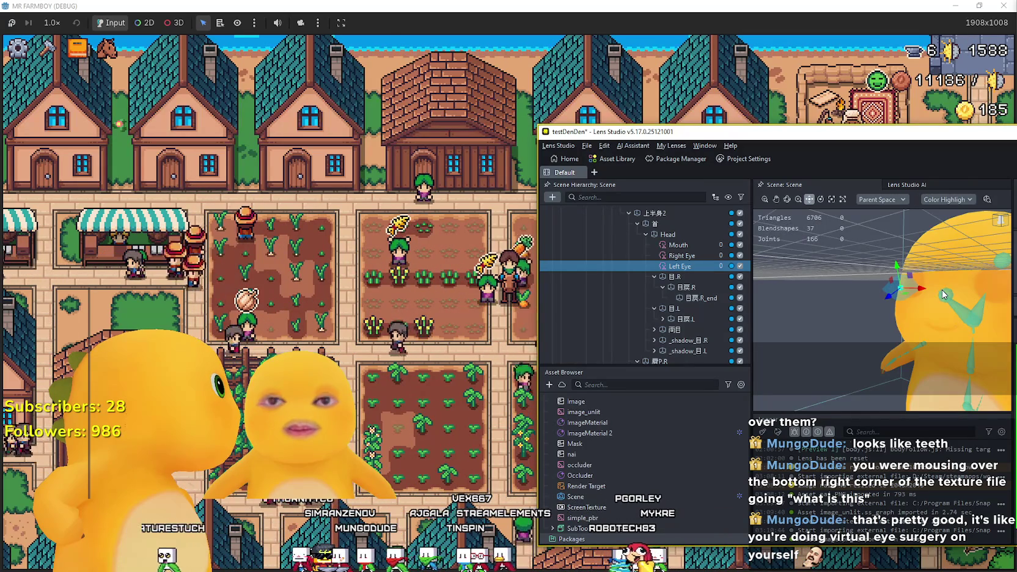
left_click_drag(941, 298, 939, 301)
scroll(844, 273, "up", 3)
scroll(849, 280, "up", 3)
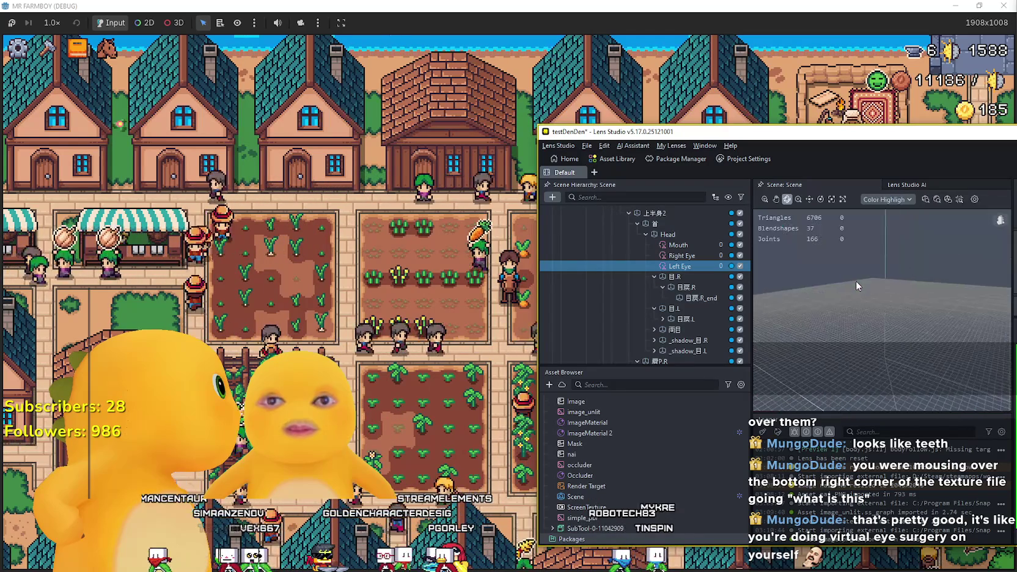
left_click_drag(855, 281, 855, 282)
key("f")
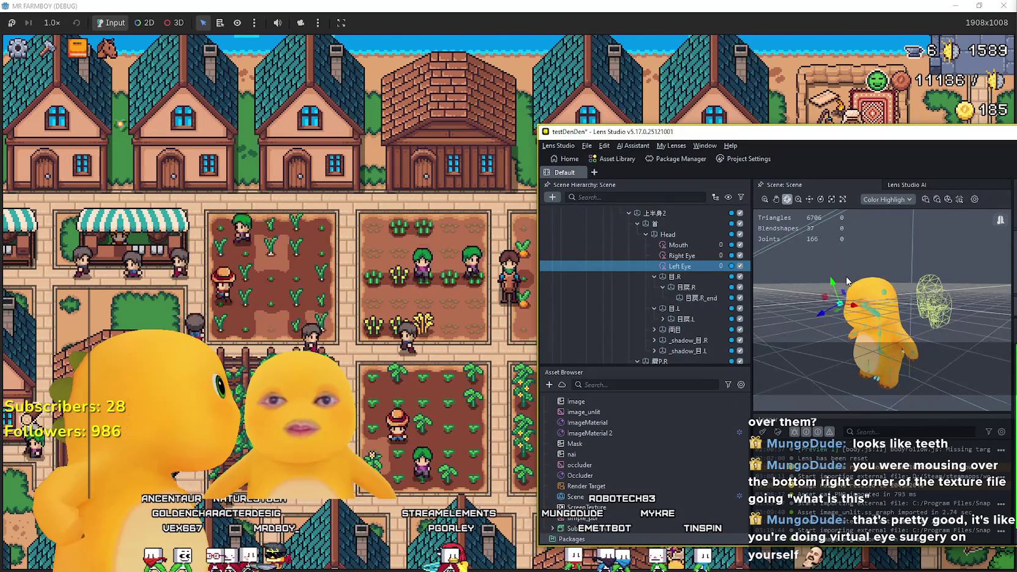
scroll(892, 316, "up", 2)
scroll(880, 312, "up", 3)
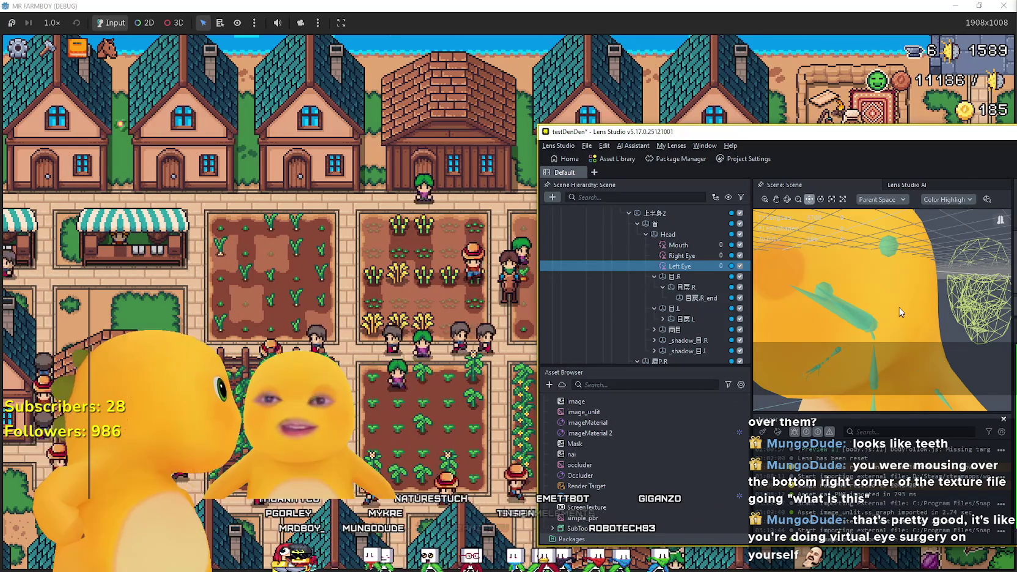
scroll(886, 292, "down", 5)
scroll(853, 284, "up", 5)
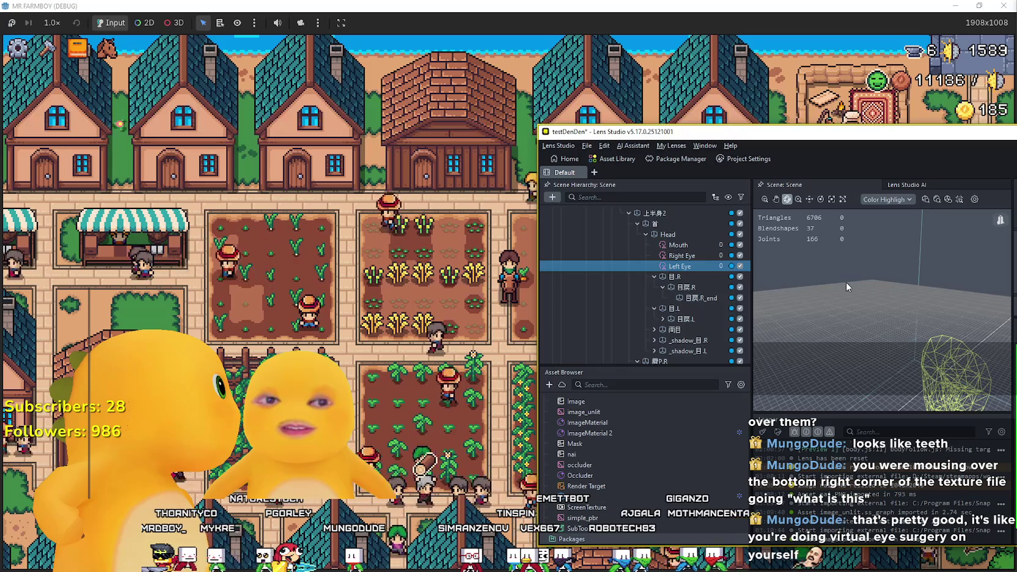
scroll(845, 281, "down", 3)
scroll(843, 278, "up", 5)
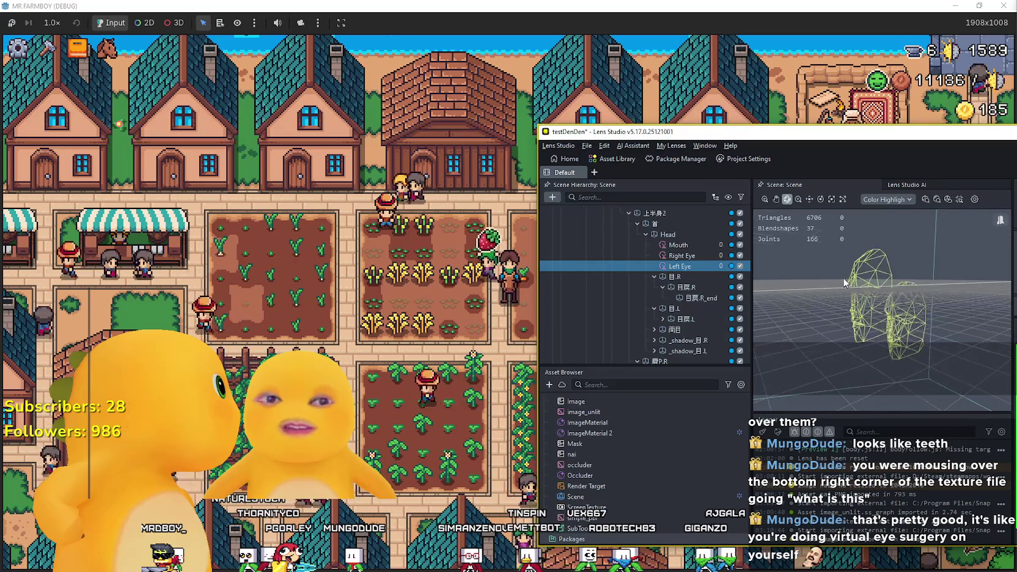
scroll(846, 278, "down", 5)
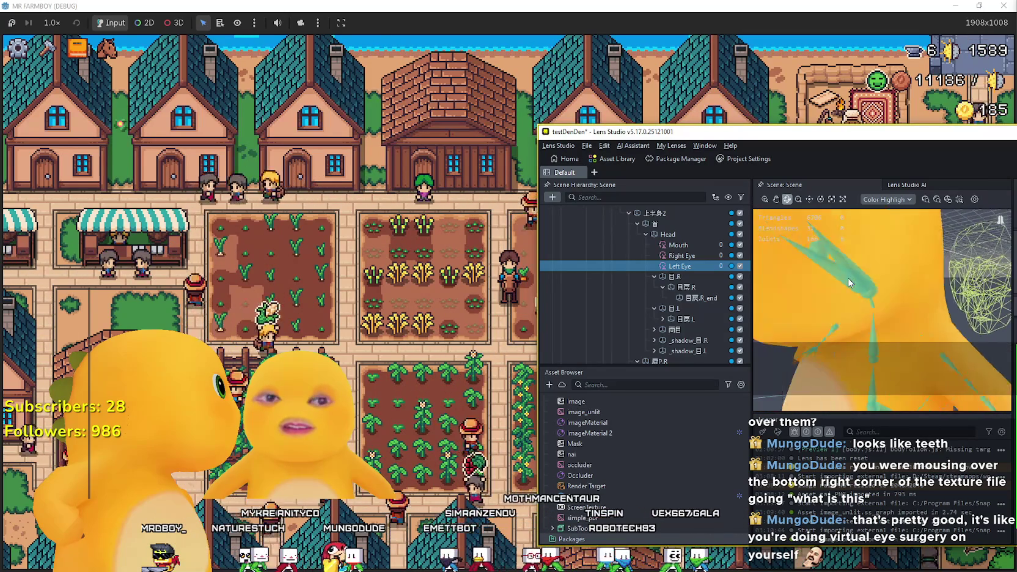
key("w")
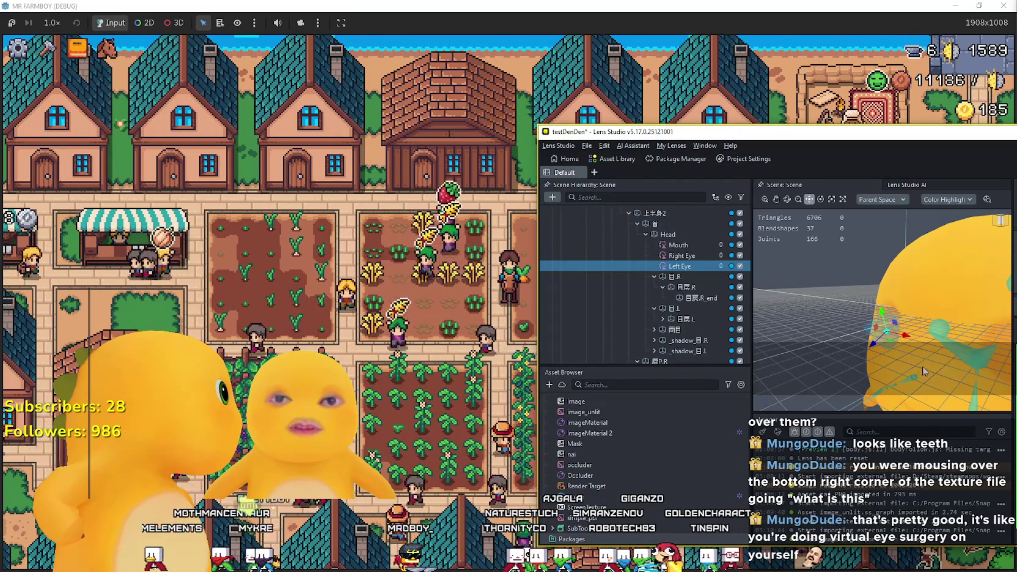
left_click(681, 255, "ctrl")
left_click(684, 256)
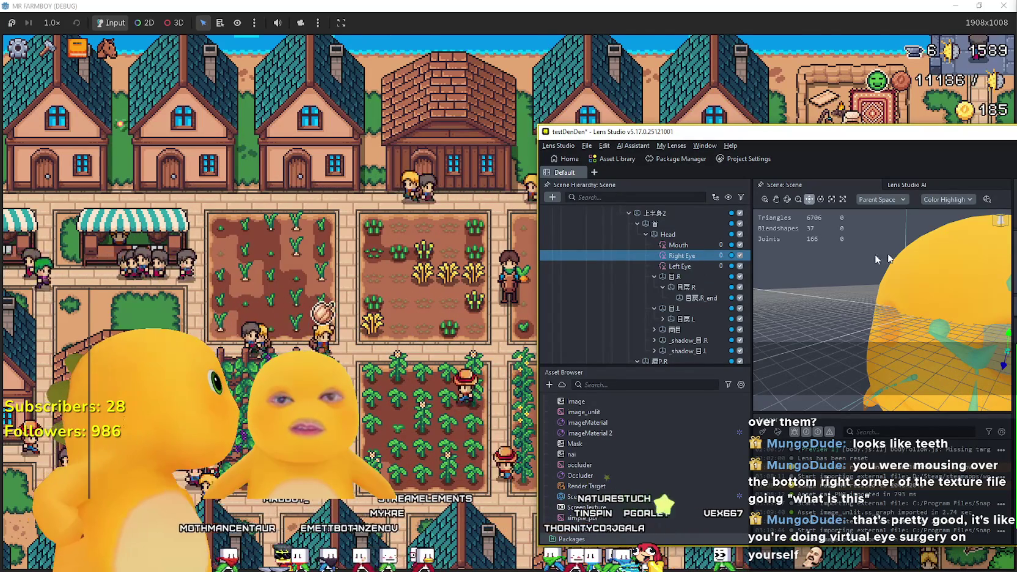
left_click(680, 266, "shift")
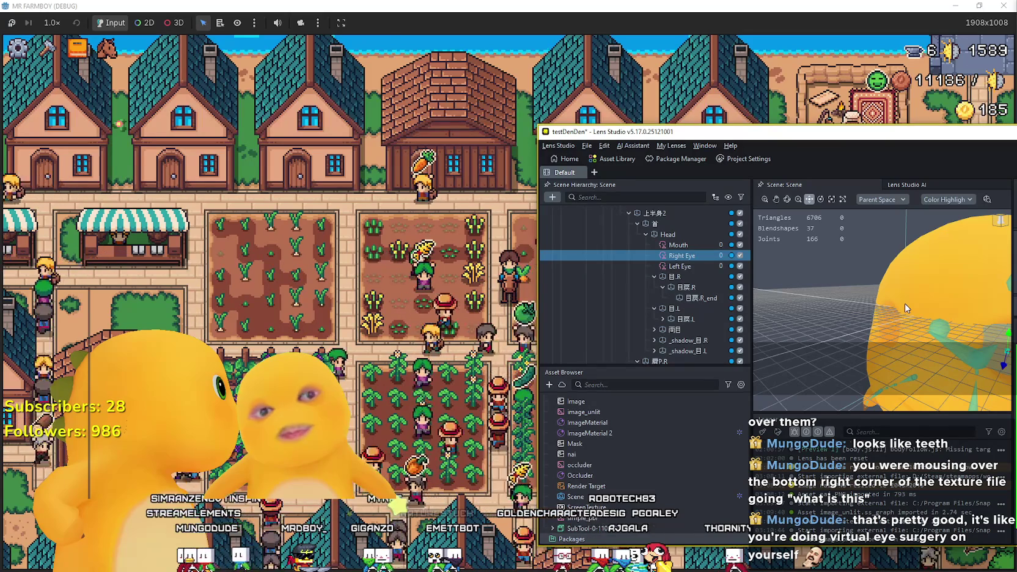
scroll(900, 287, "down", 5)
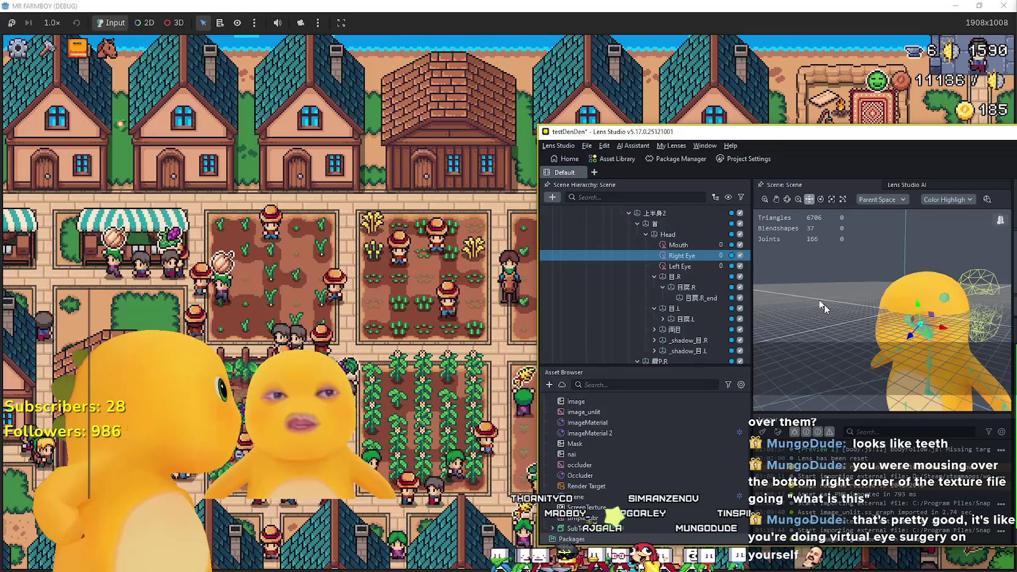
Scroll to the top of the hierarchy and double-click Godzila to frame the whole model.
scroll(671, 266, "up", 10)
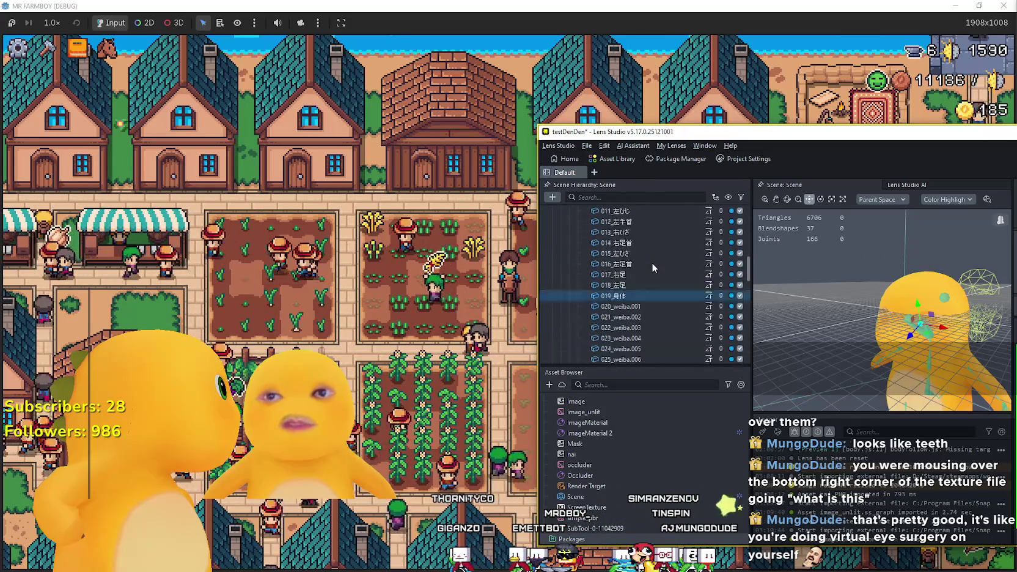
scroll(648, 264, "up", 3)
left_click(597, 267)
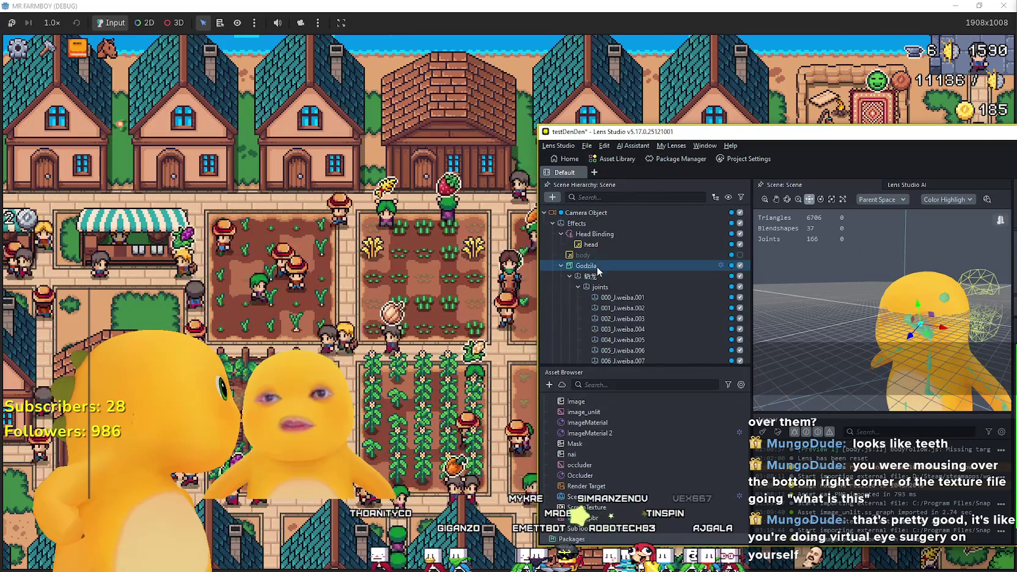
double_click(596, 266)
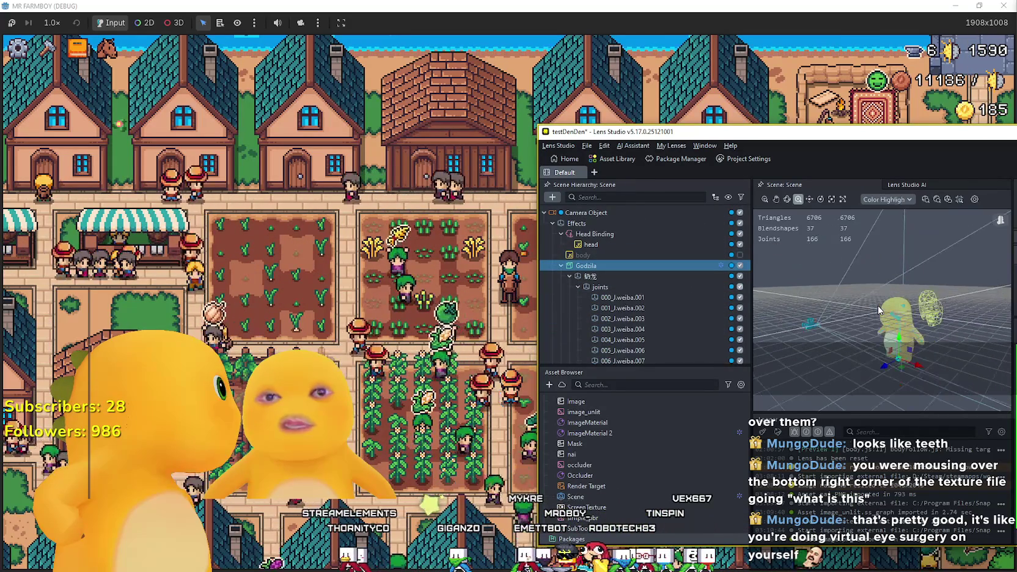
Re-enable the body object under Head Binding so the full yellow body shows again.
left_click(880, 310)
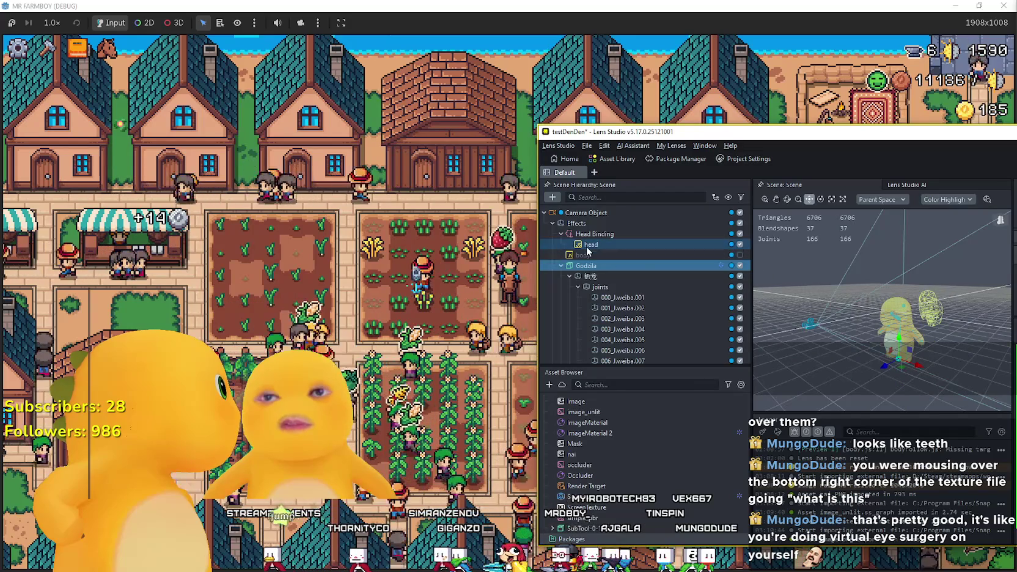
left_click(681, 256)
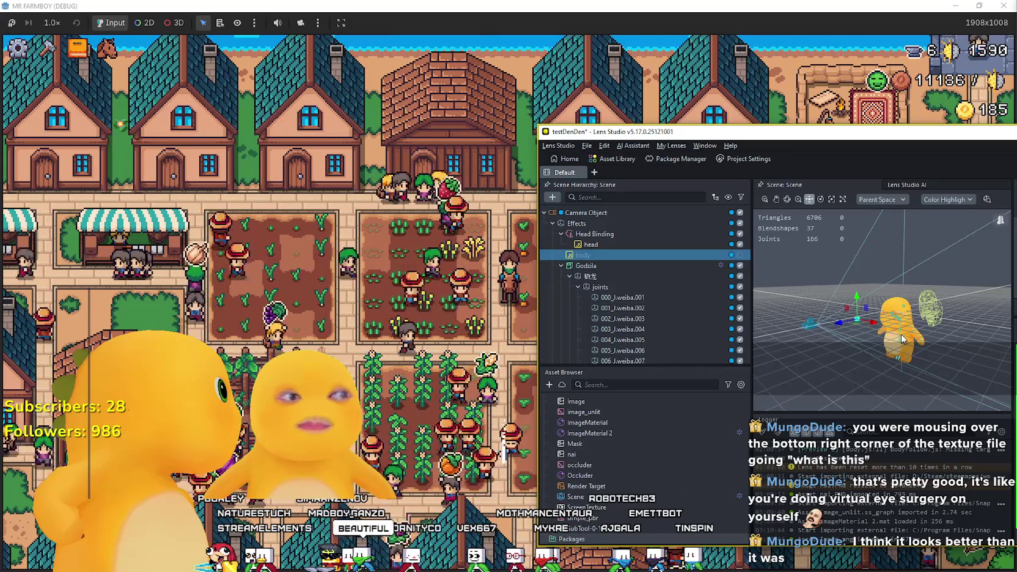
left_click(741, 256)
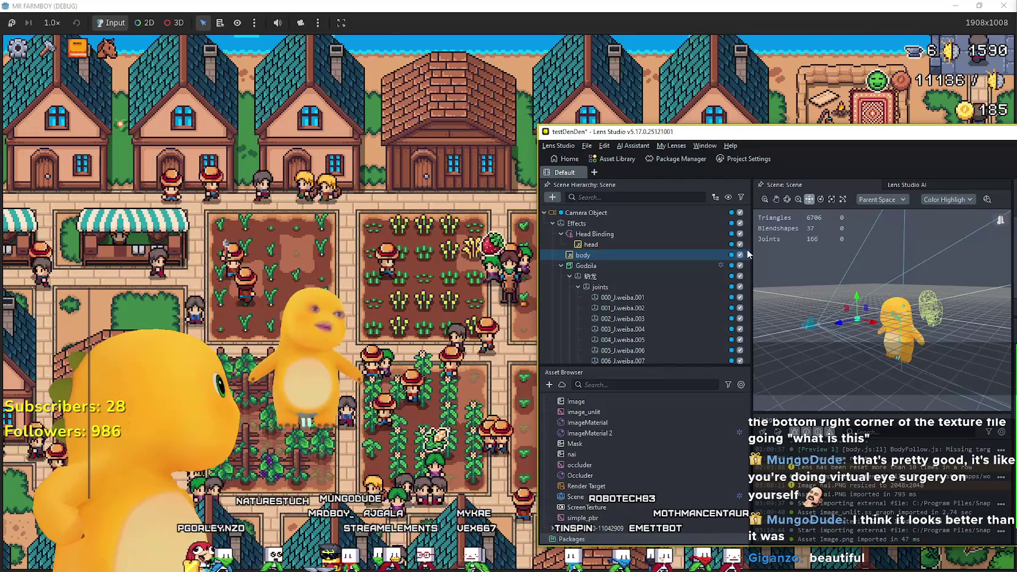
left_click(749, 255)
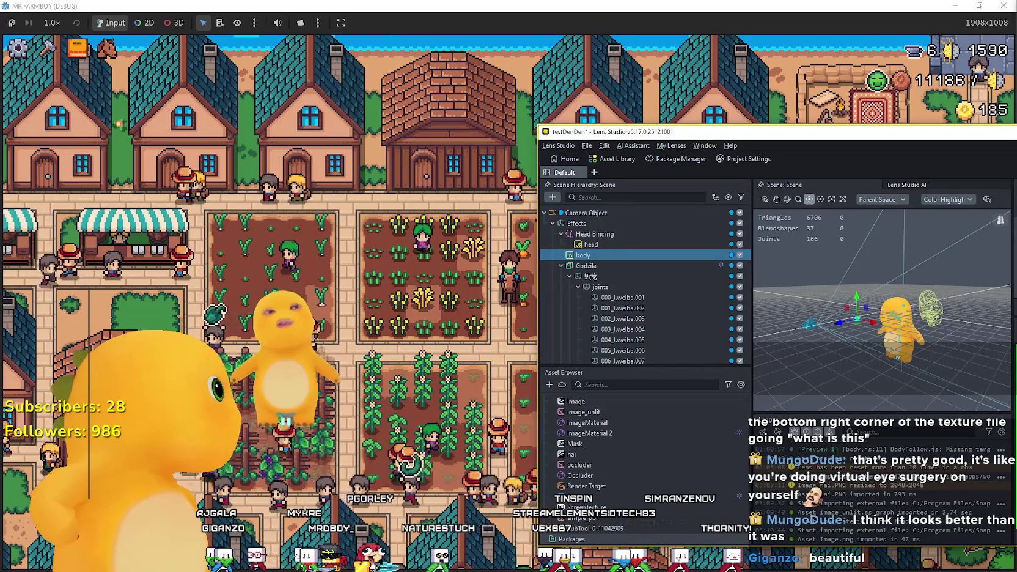
left_click(638, 319)
scroll(638, 316, "down", 3)
scroll(638, 314, "up", 2)
left_click(584, 224)
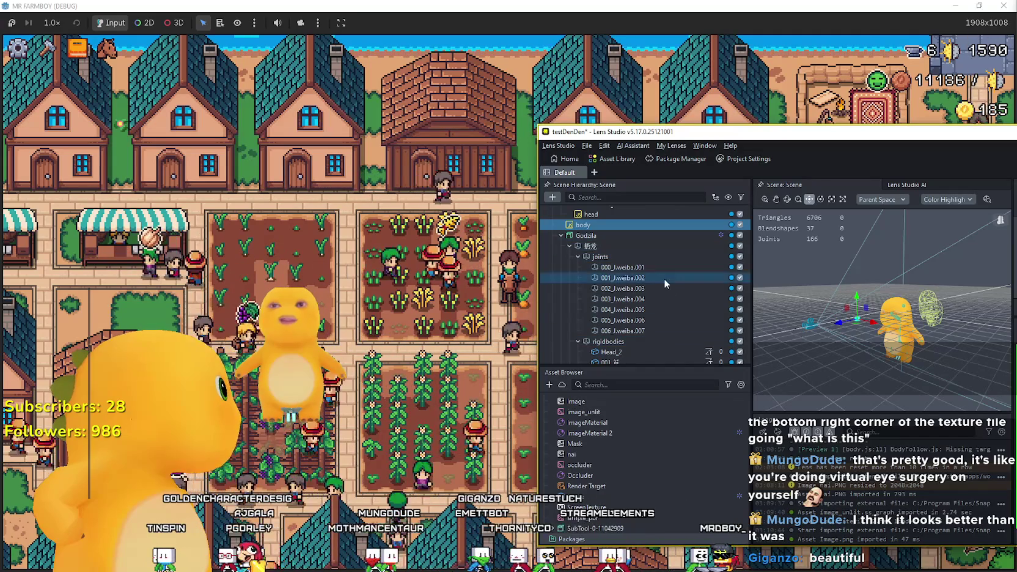
scroll(664, 277, "up", 1)
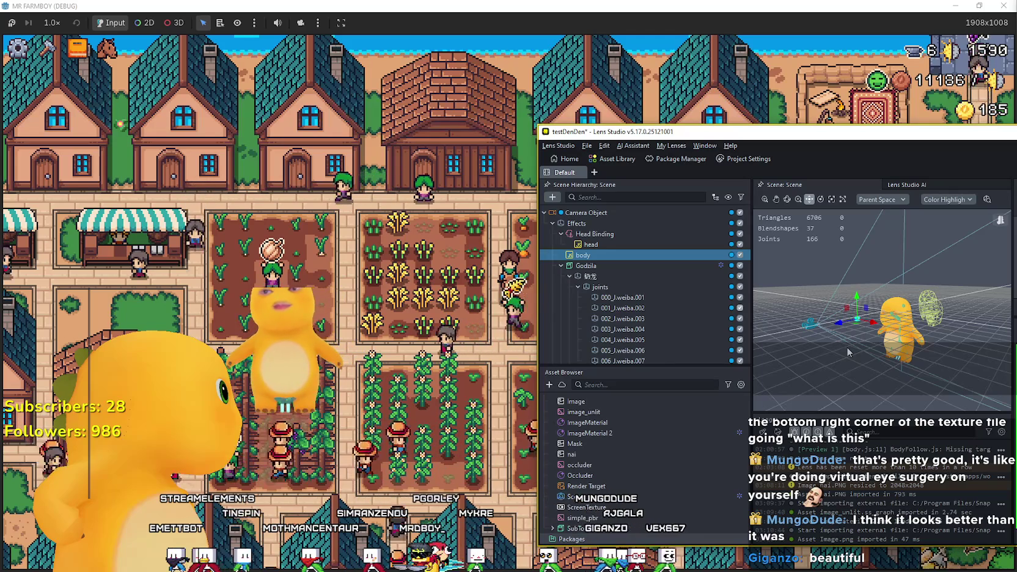
left_click(616, 265)
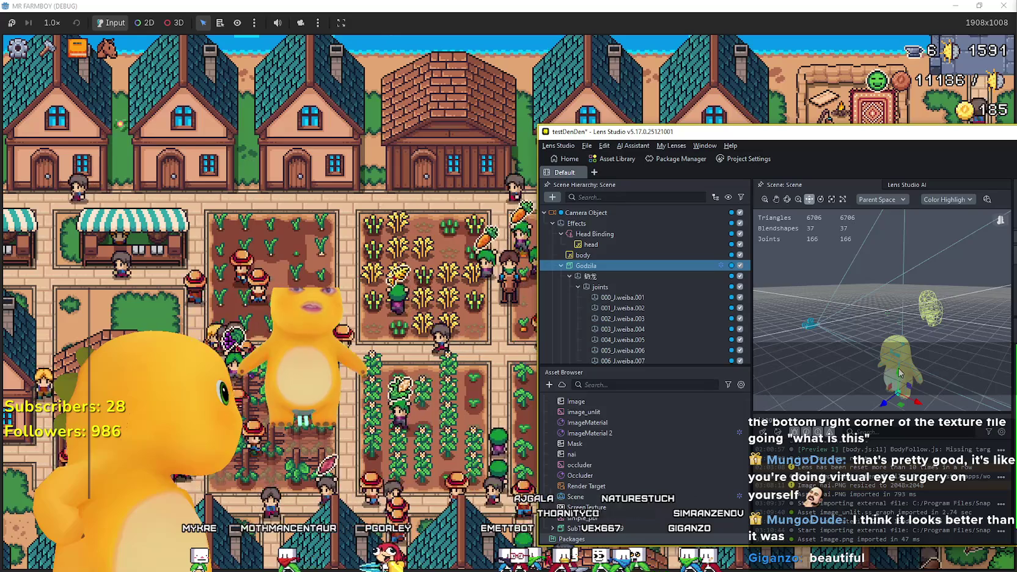
mouse_move(899, 375)
left_mouse_down()
mouse_move(896, 267)
mouse_move(892, 335)
left_mouse_up()
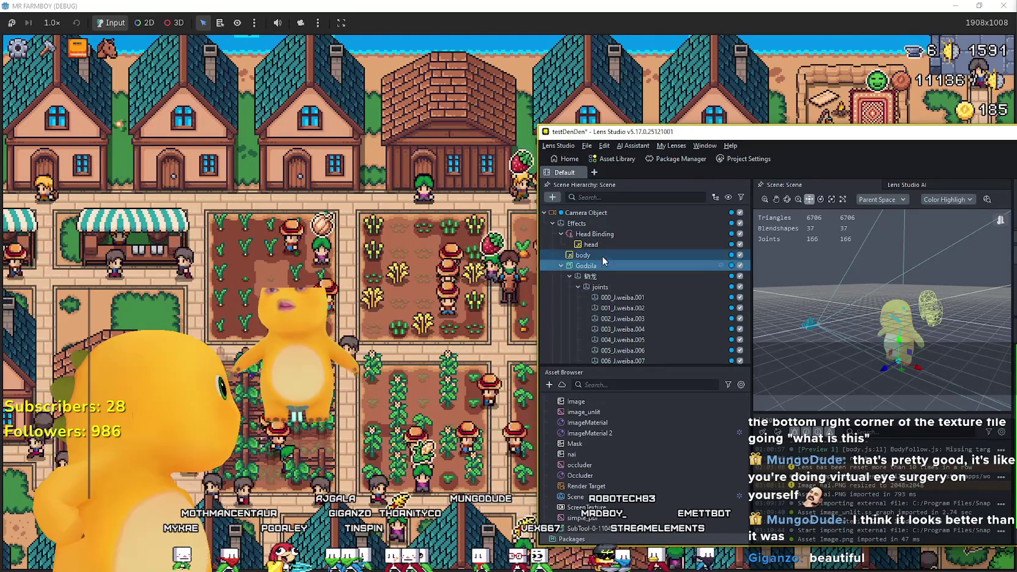
left_click(602, 257)
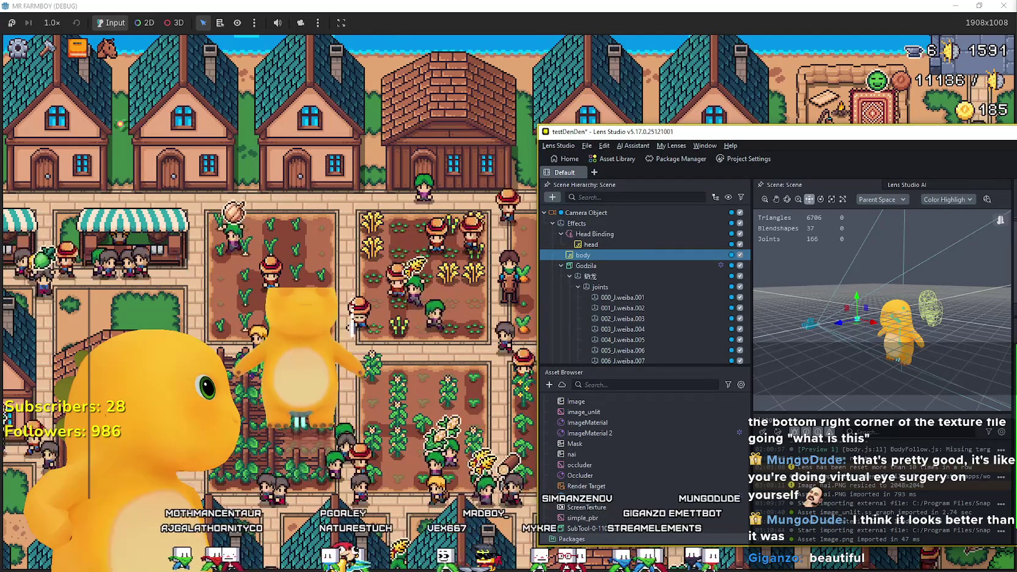
left_click(739, 255)
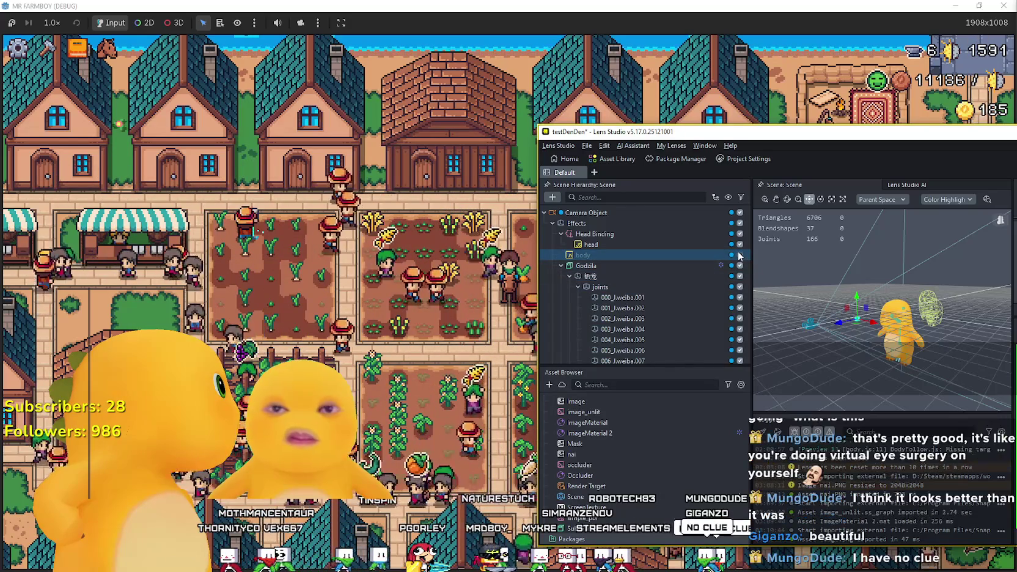
left_click(740, 255)
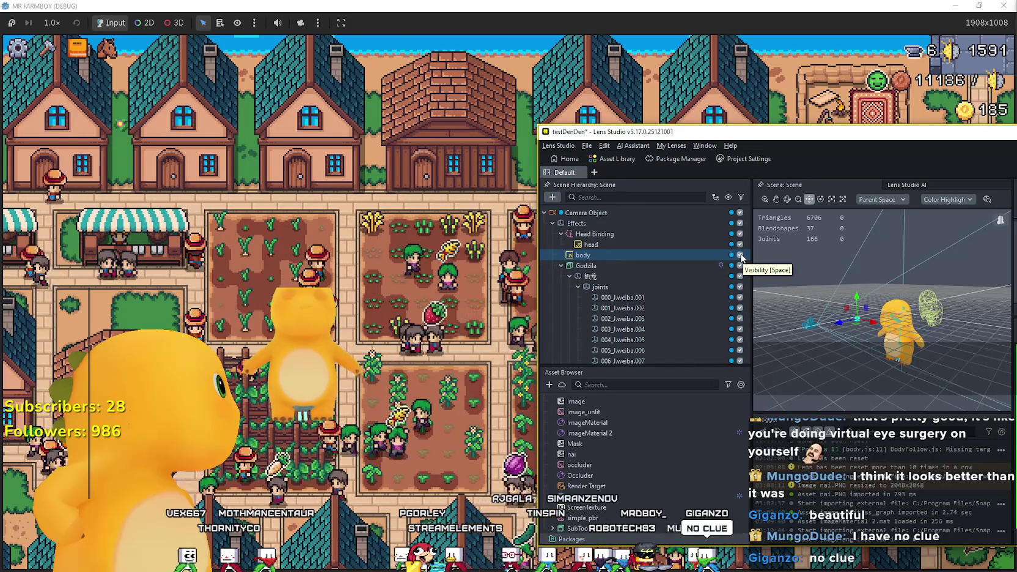
left_click(711, 253)
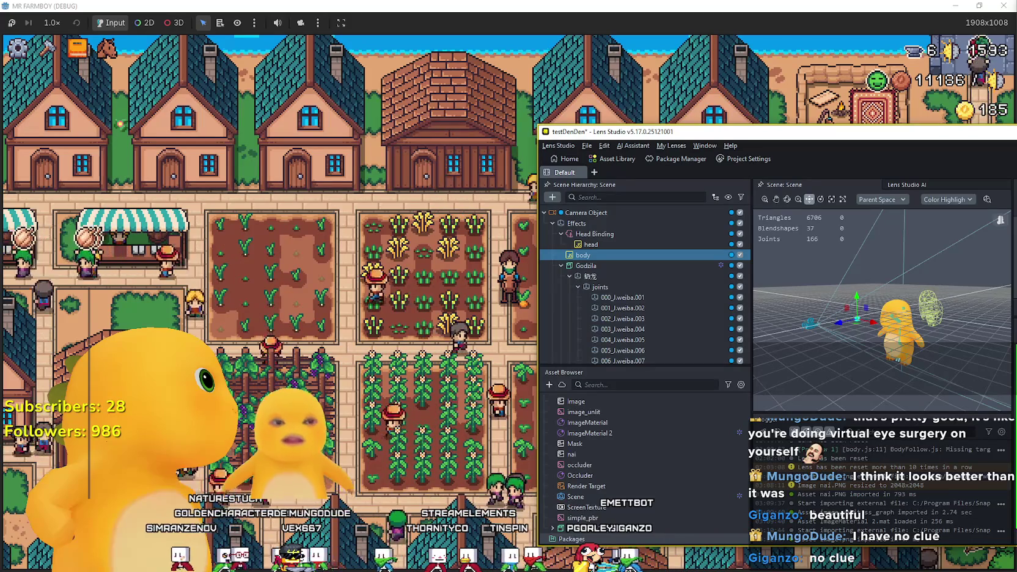
Frame the creature in the Scene view and pick its left foot with the move tool.
scroll(633, 331, "down", 10)
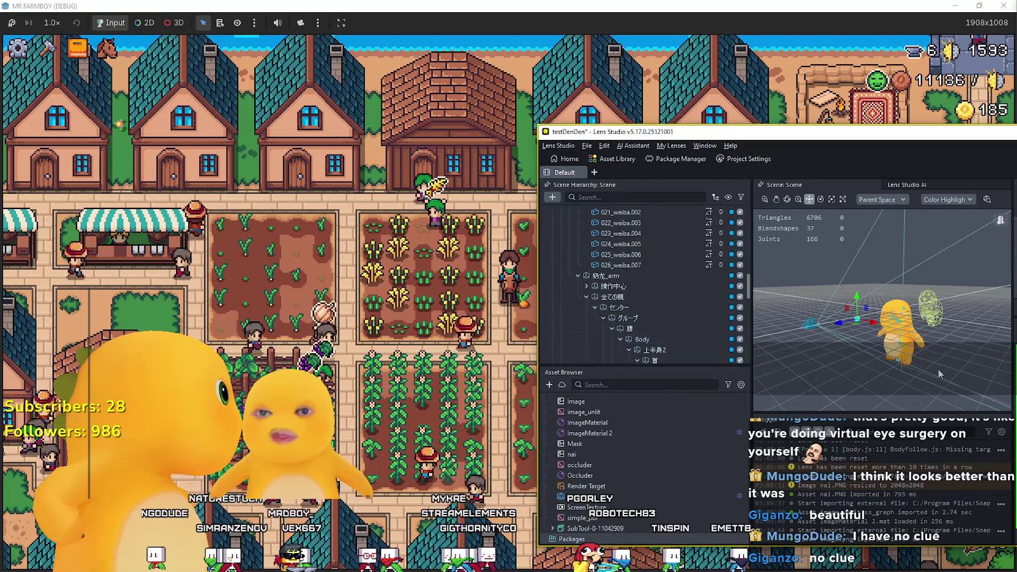
mouse_move(938, 368)
left_mouse_down()
mouse_move(813, 315)
mouse_move(848, 339)
mouse_move(873, 334)
left_mouse_up()
scroll(850, 345, "up", 3)
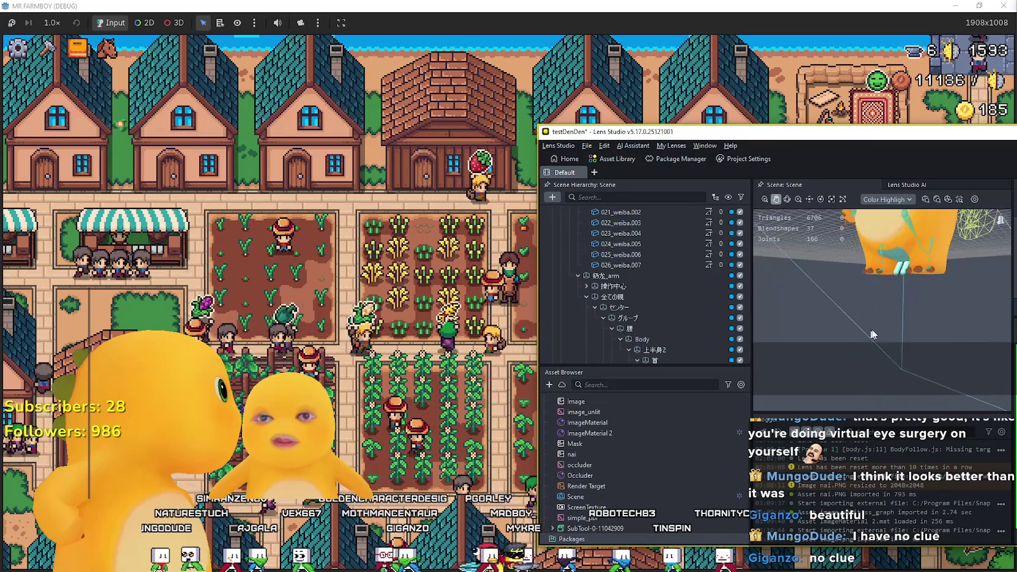
key("w")
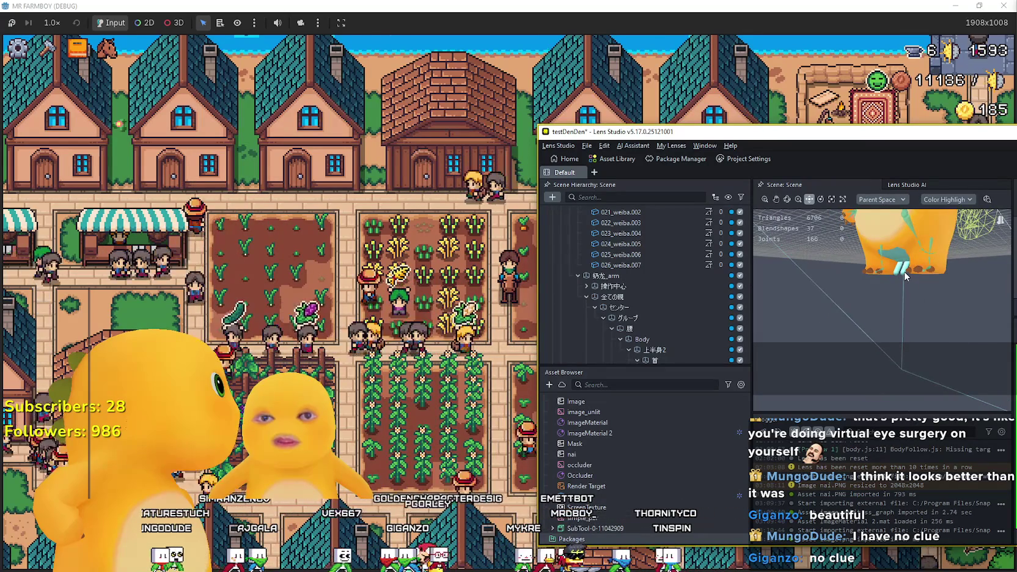
left_click(902, 275)
scroll(665, 299, "up", 1)
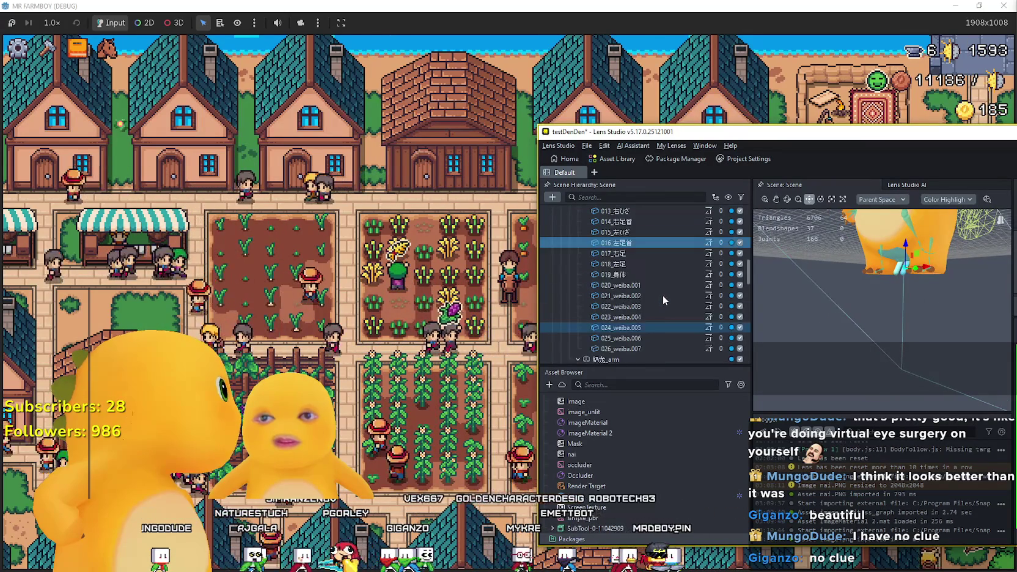
Disable the 016_左足首 and 017_右足 joints, keep 015_左ひざ enabled, and select 014_右足首.
left_click(744, 242)
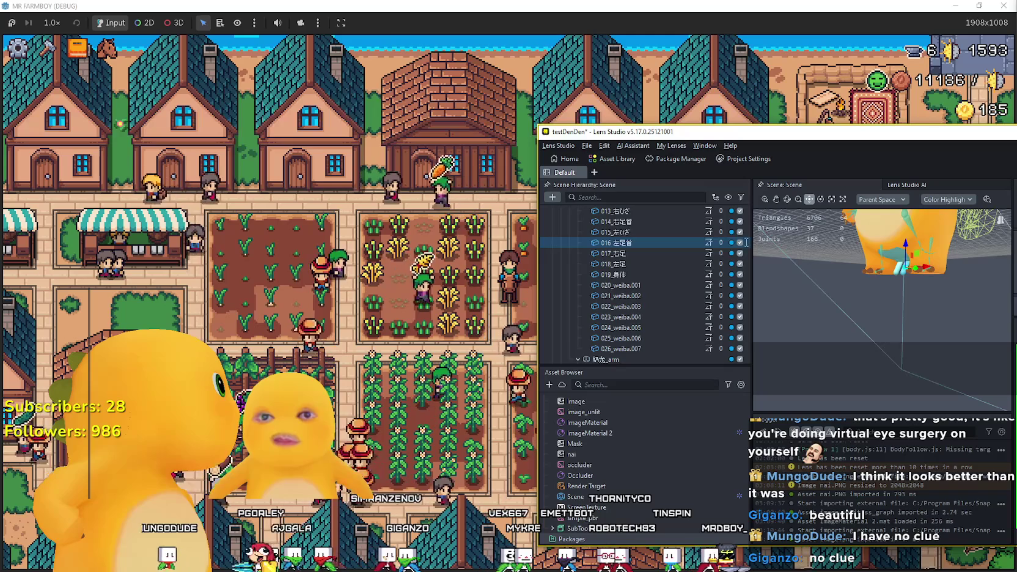
left_click(745, 242)
left_click(739, 242)
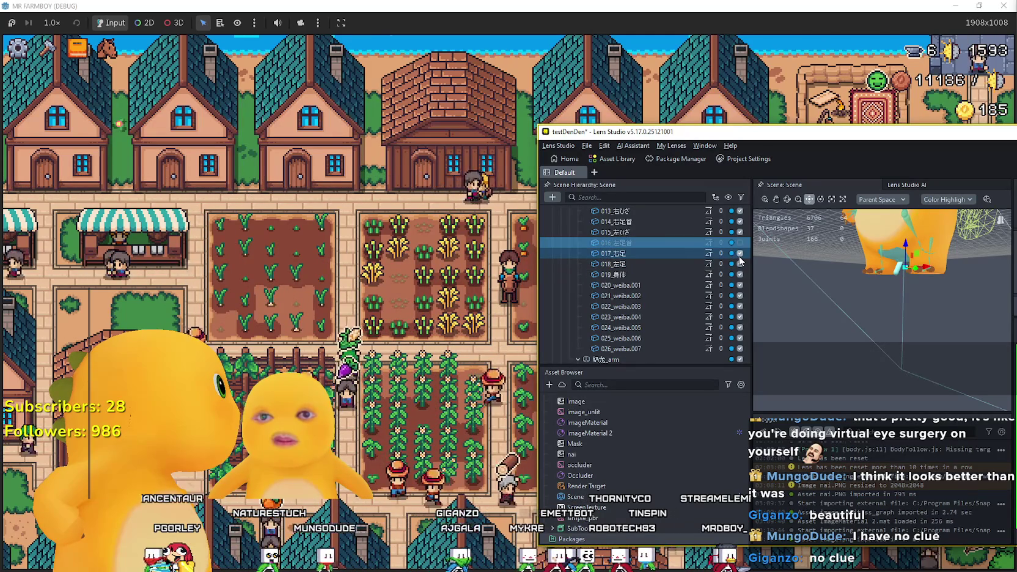
left_click(740, 256)
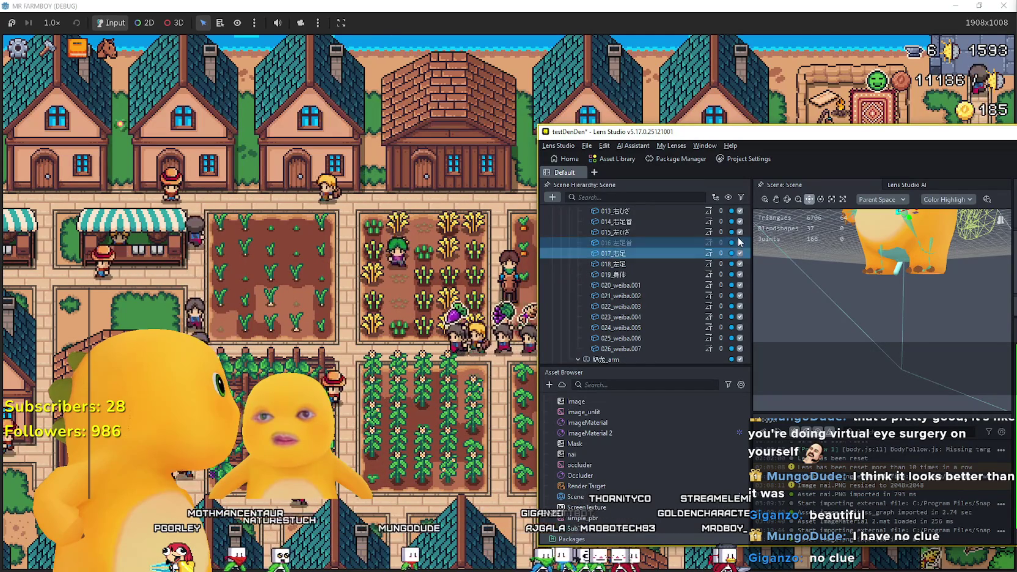
left_click(740, 232)
left_click(739, 232)
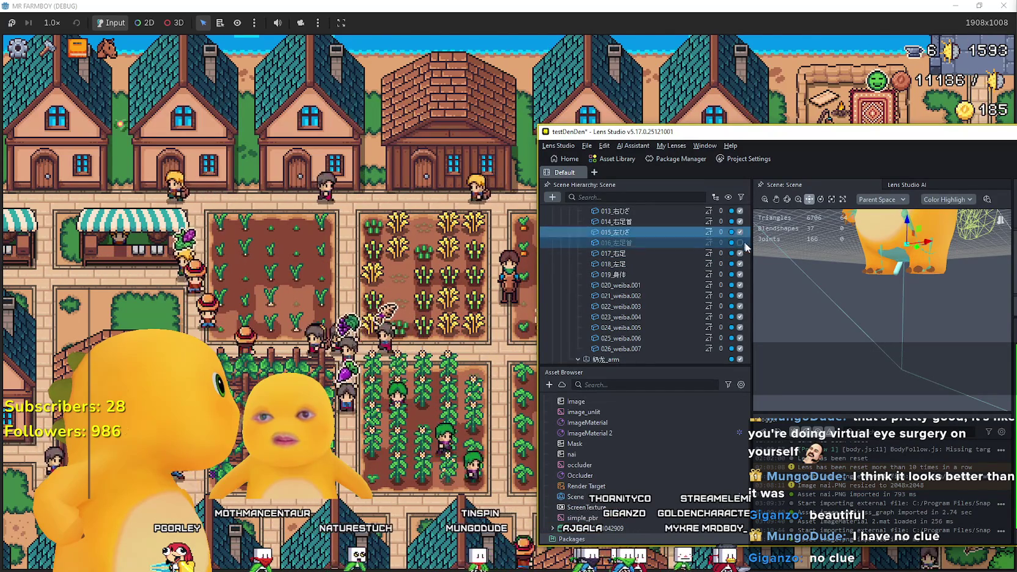
left_click(896, 276)
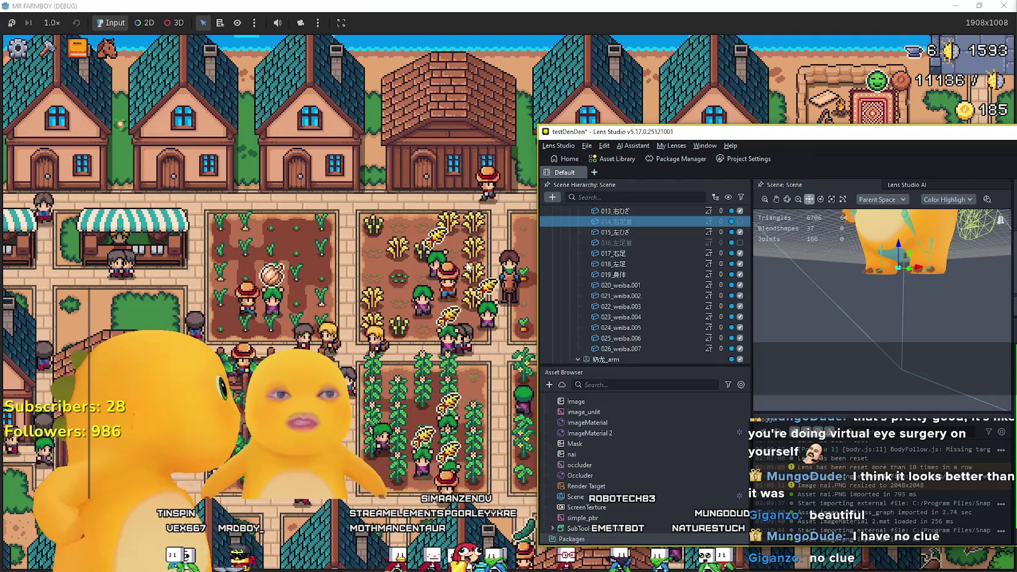
scroll(626, 300, "up", 7)
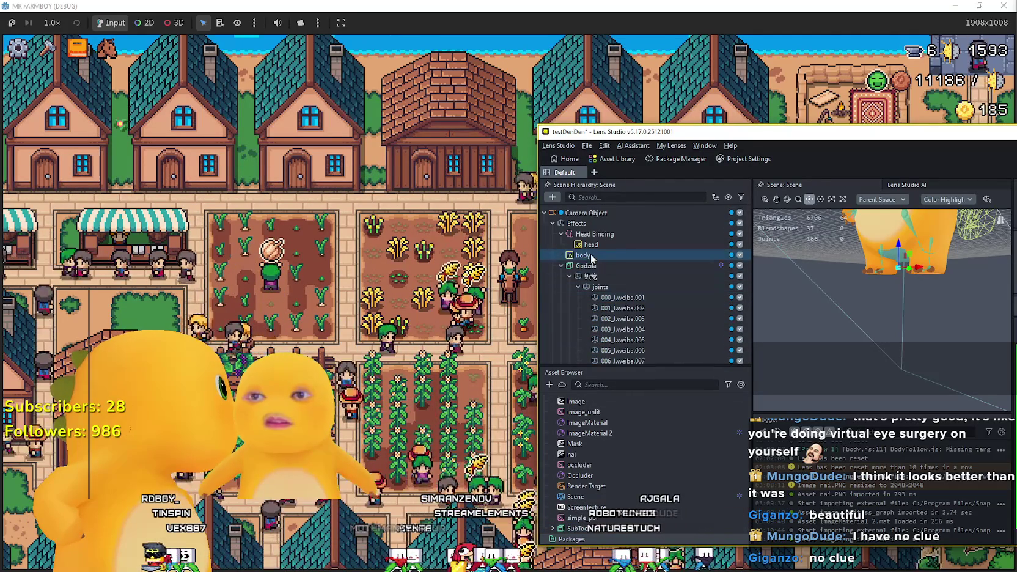
left_click(592, 256)
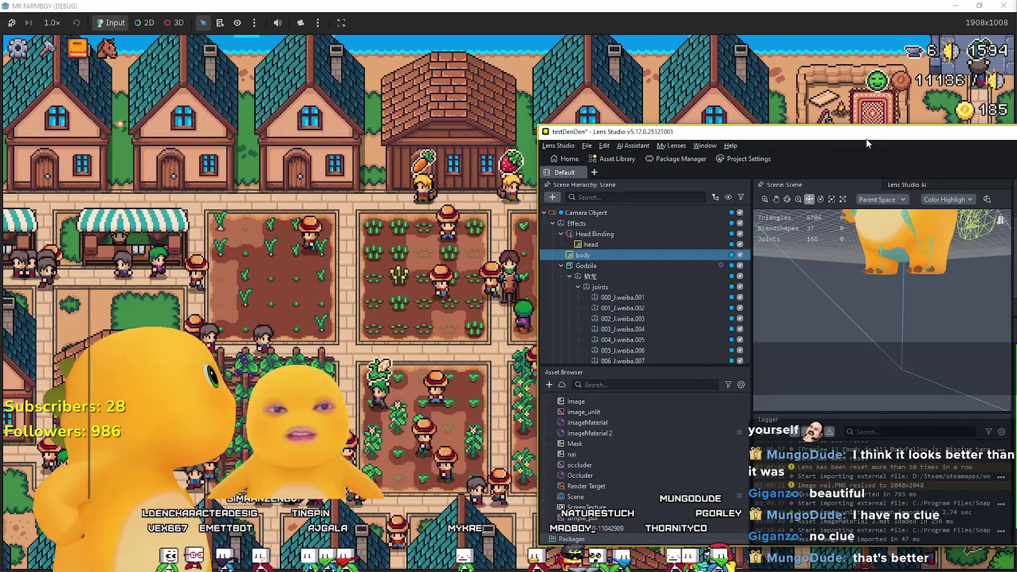
left_click(820, 44)
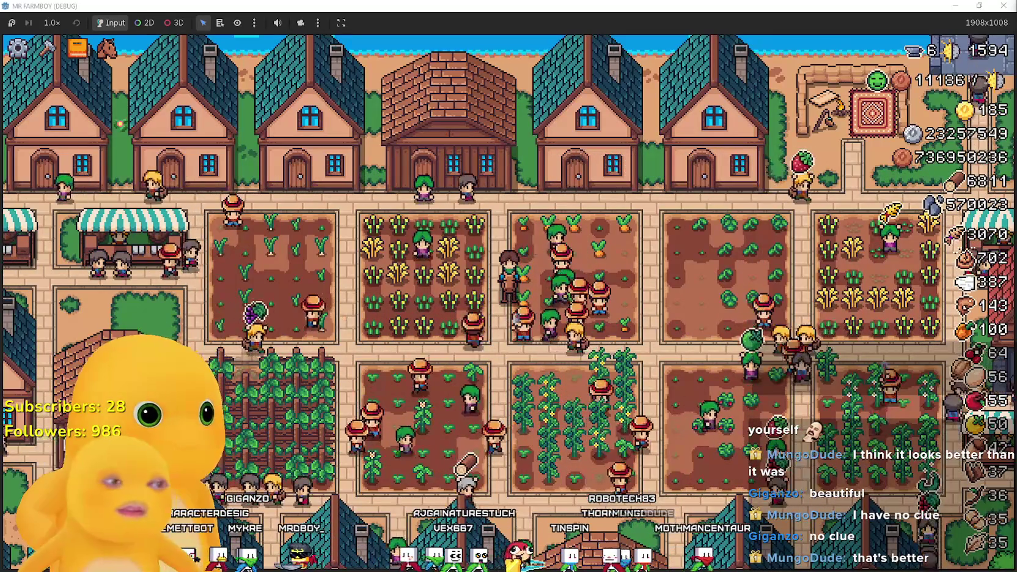
key("alt+Tab")
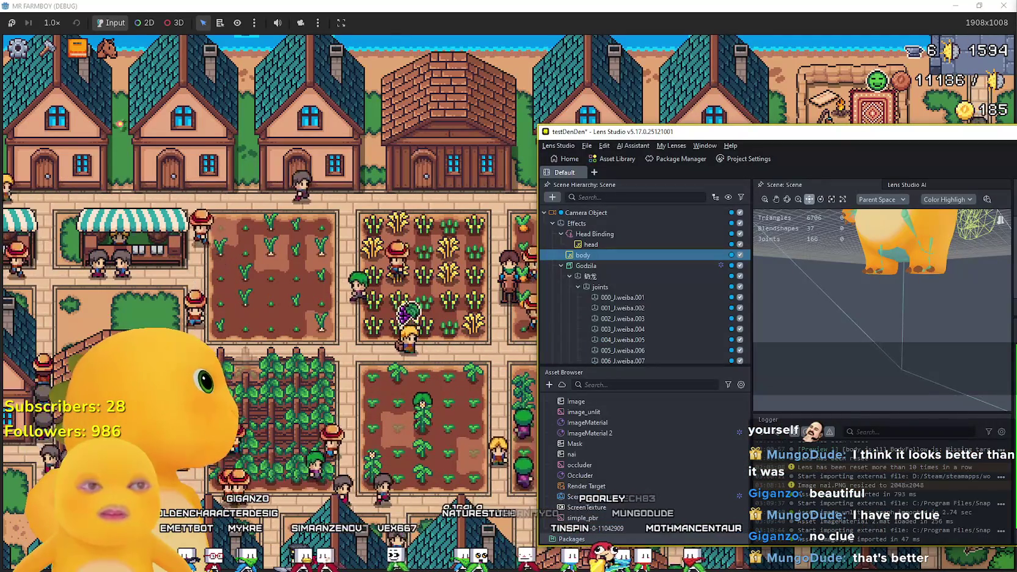
scroll(607, 272, "down", 3)
left_click(607, 268)
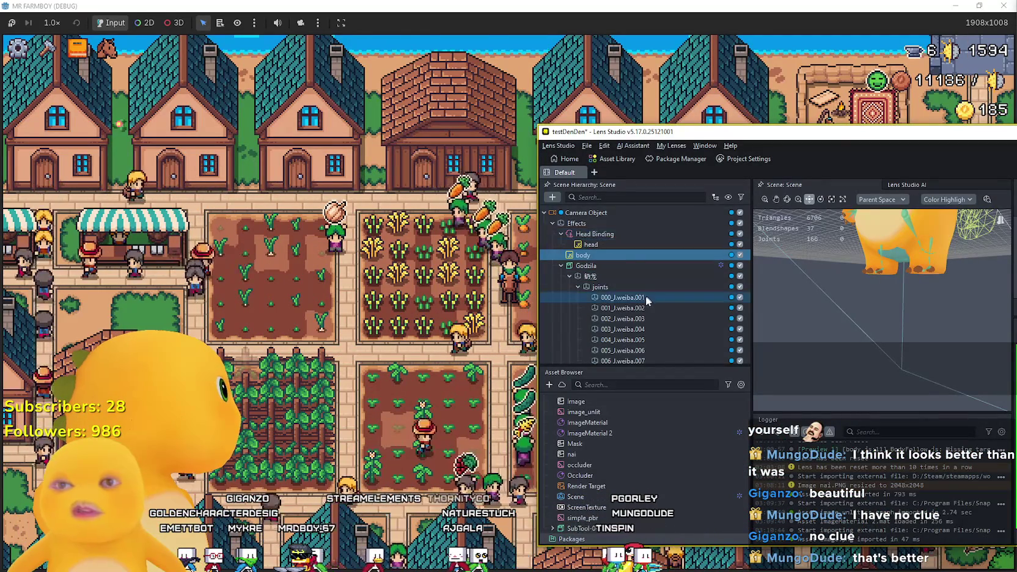
scroll(638, 278, "up", 1)
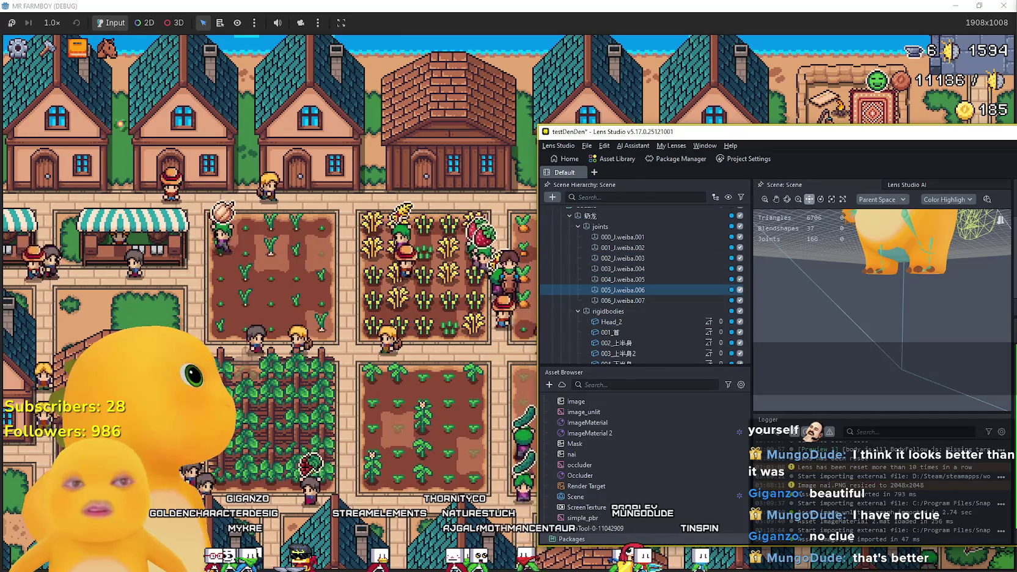
left_click(631, 258)
scroll(631, 258, "up", 3)
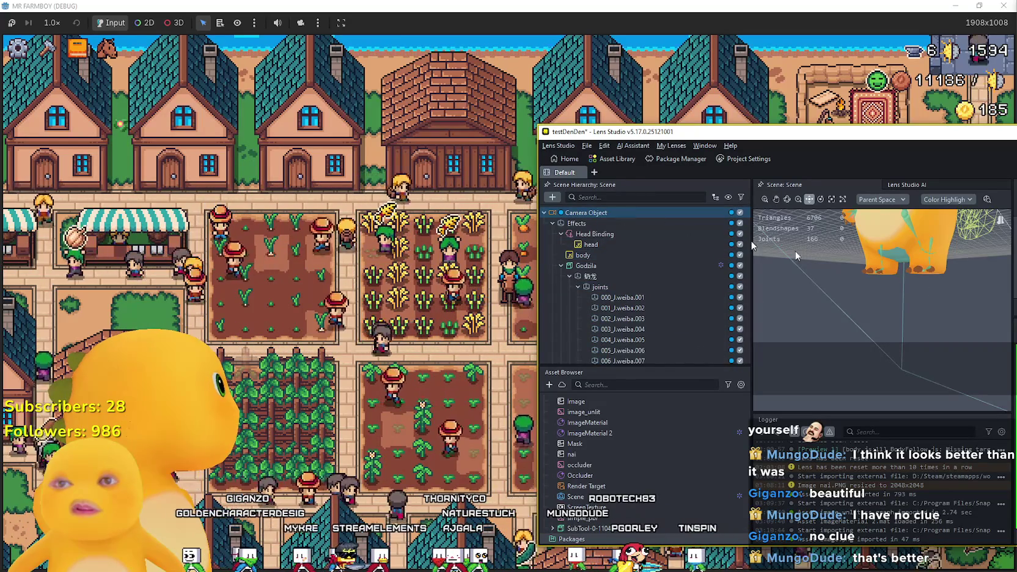
left_click(620, 212)
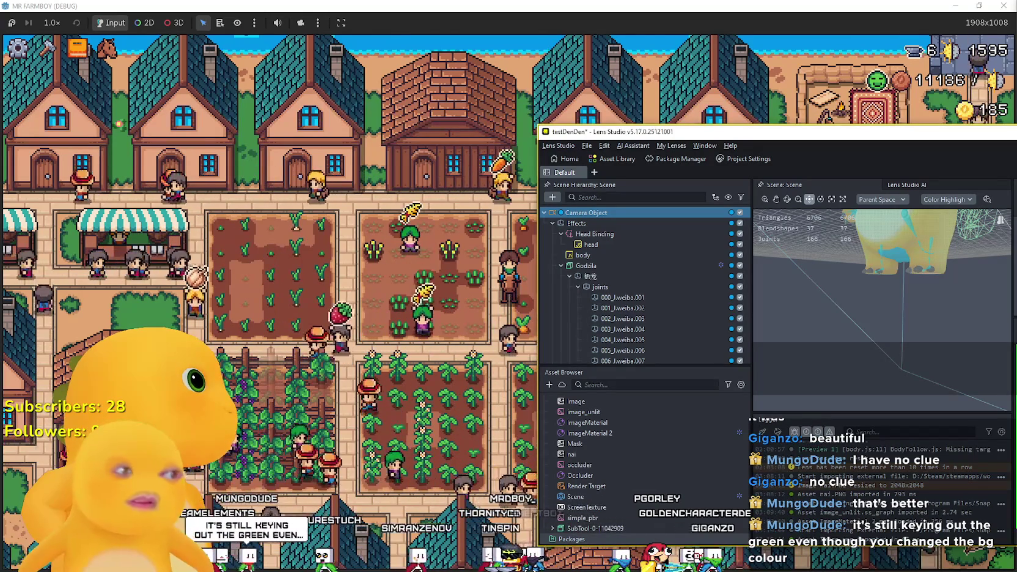
Select the Godzila model, frame it with F in the Scene view, then reselect Camera Object.
left_click(654, 243)
scroll(654, 241, "down", 1)
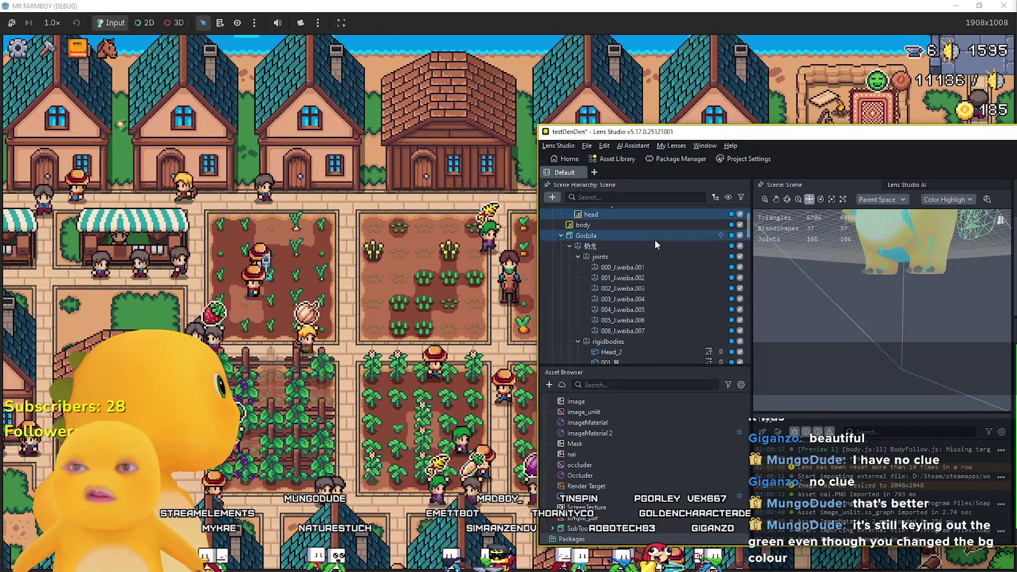
left_click(654, 239)
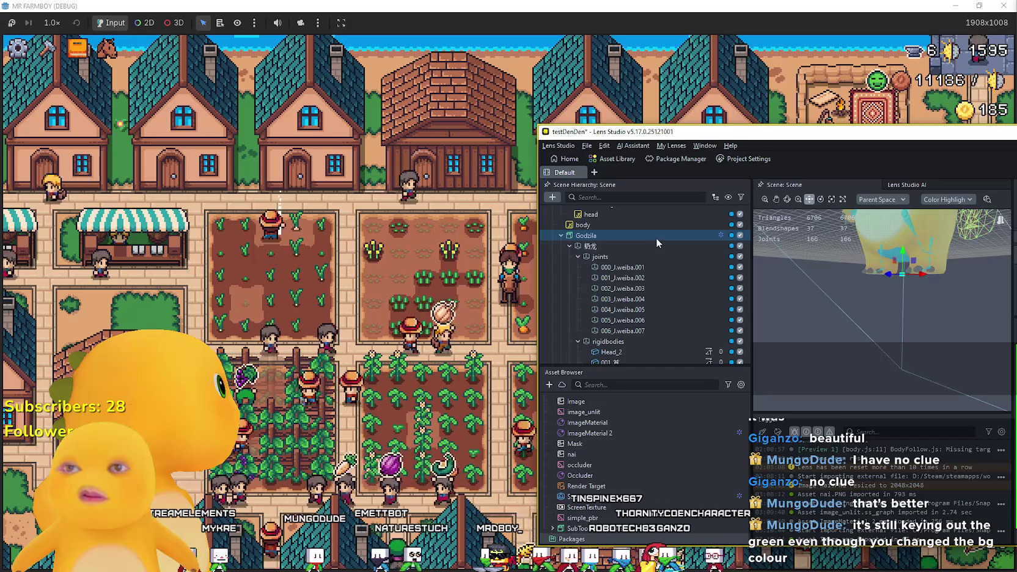
key("f")
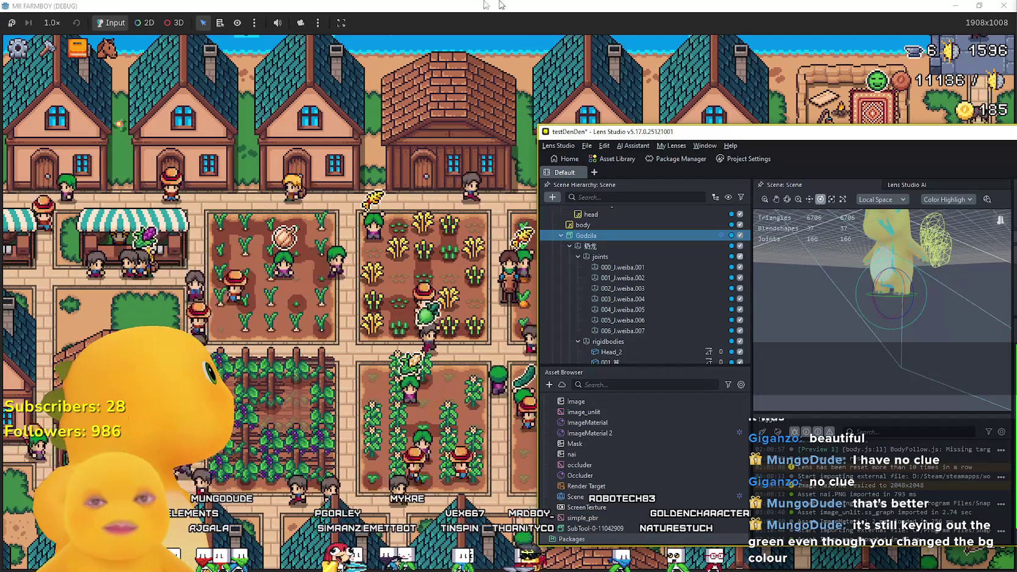
scroll(630, 246, "up", 2)
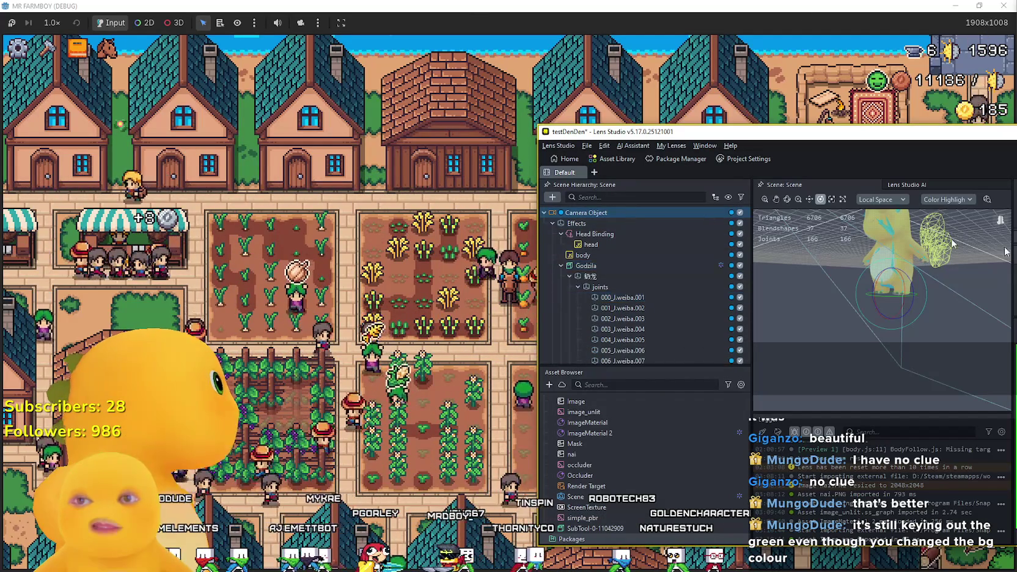
left_click(626, 211)
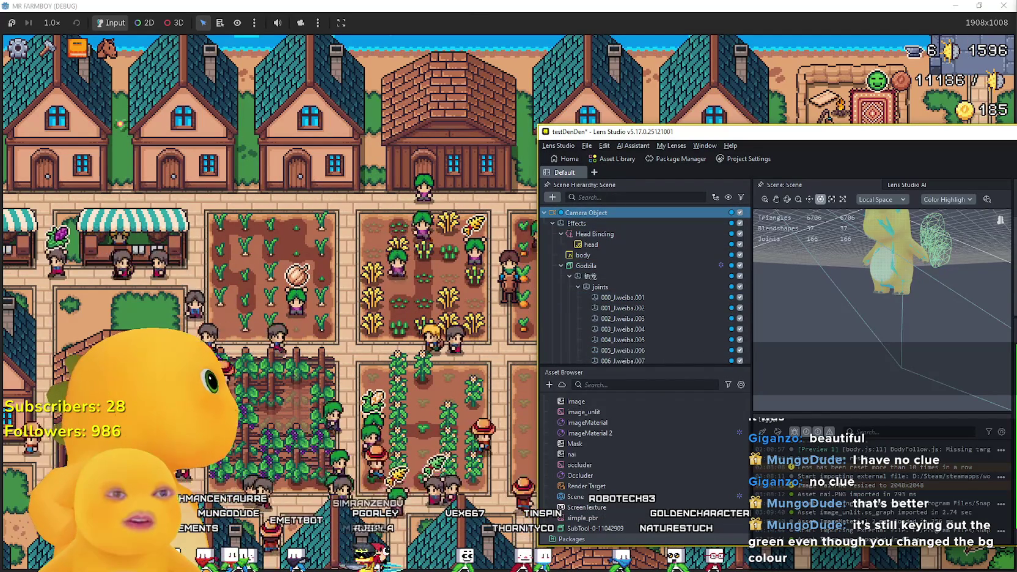
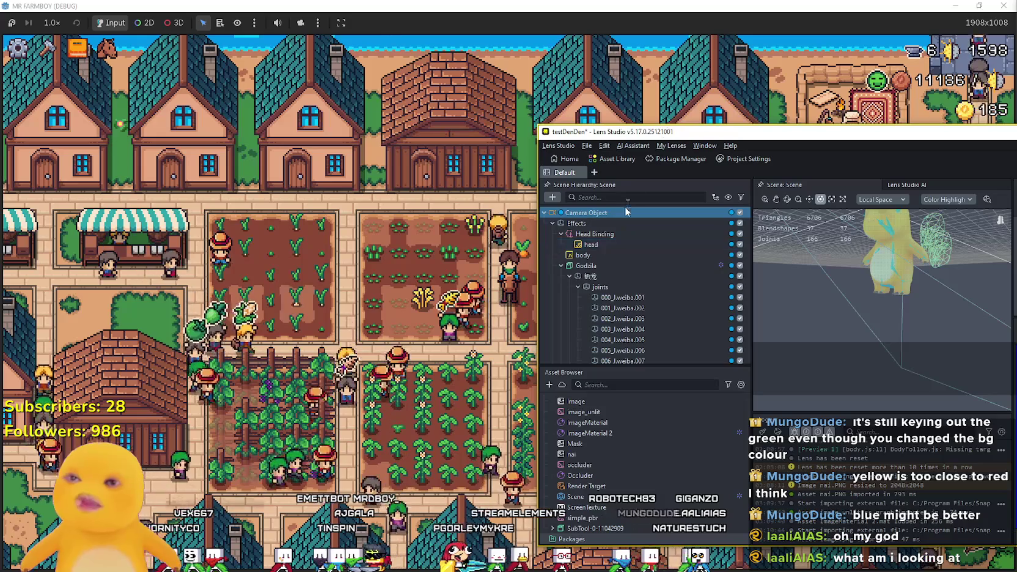
Collapse the Godzila node, select head and body, zoom out, and switch to the rotate tool.
scroll(646, 277, "down", 5)
scroll(639, 289, "up", 5)
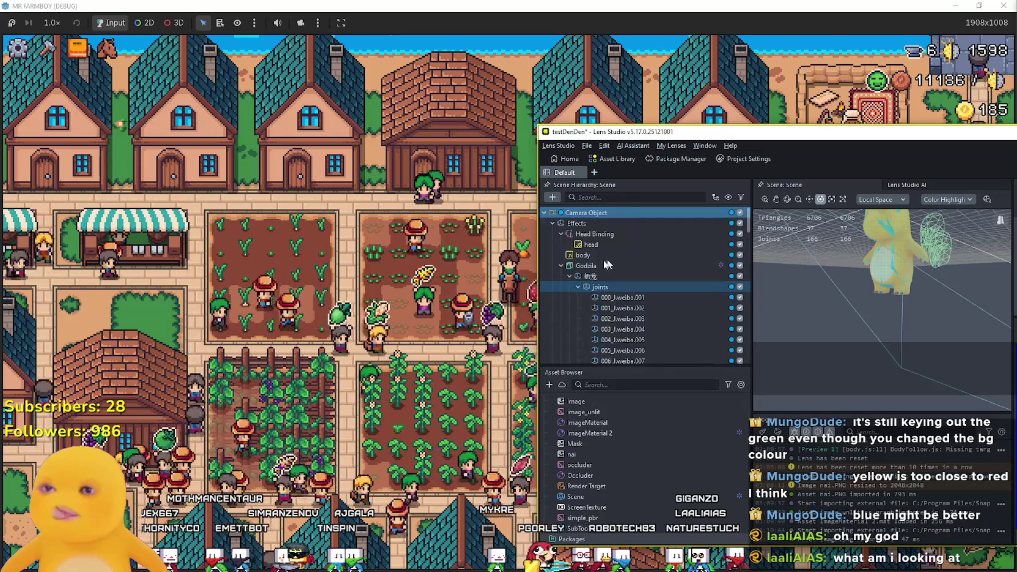
left_click(561, 265)
left_click(590, 245)
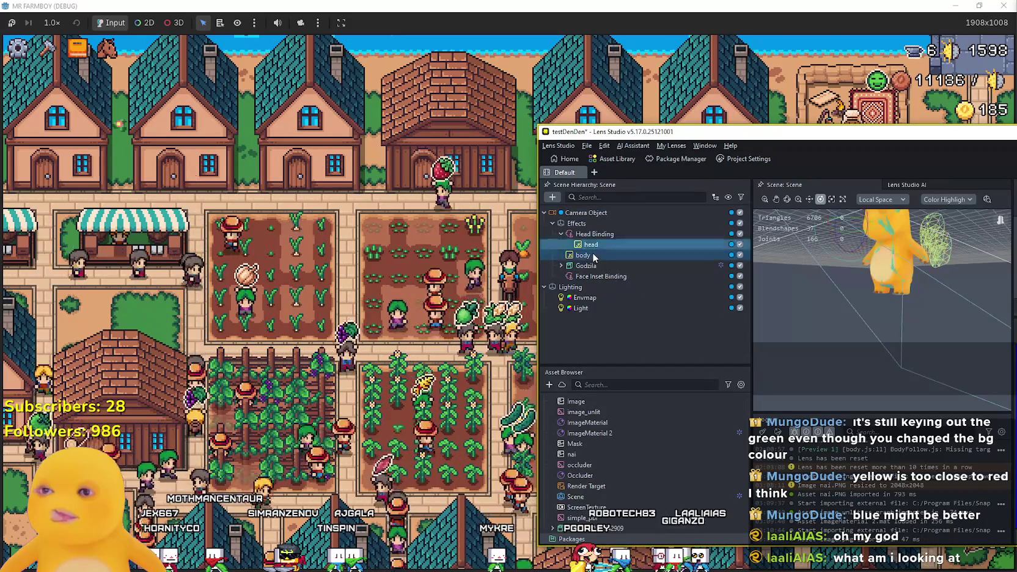
left_click(590, 255)
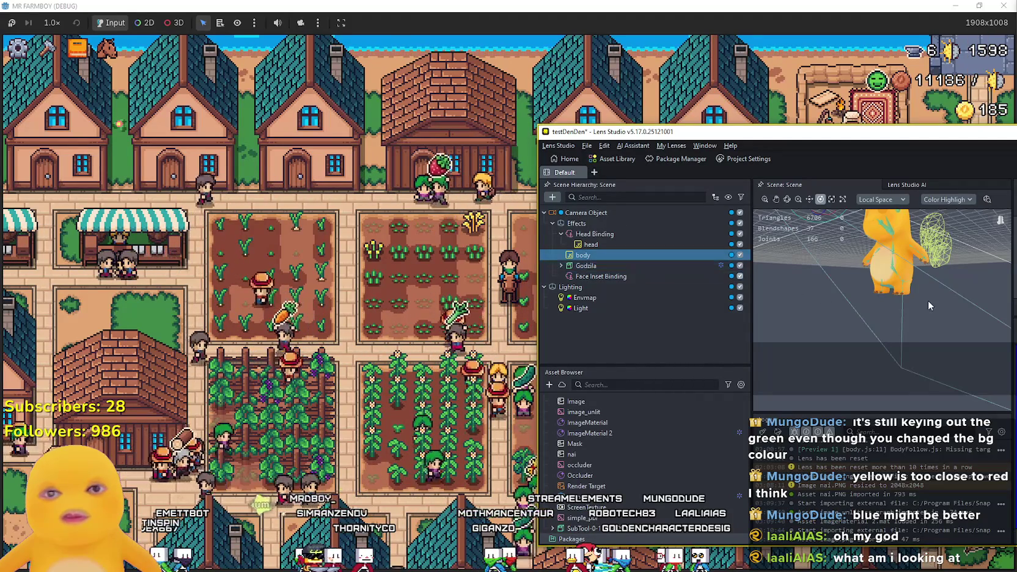
scroll(928, 301, "down", 3)
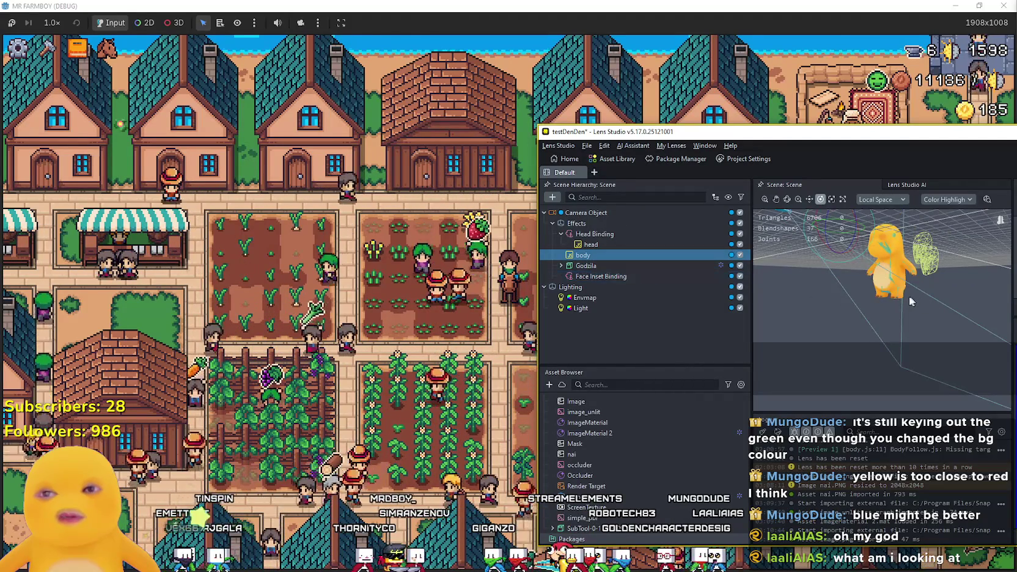
scroll(909, 296, "down", 2)
key("e")
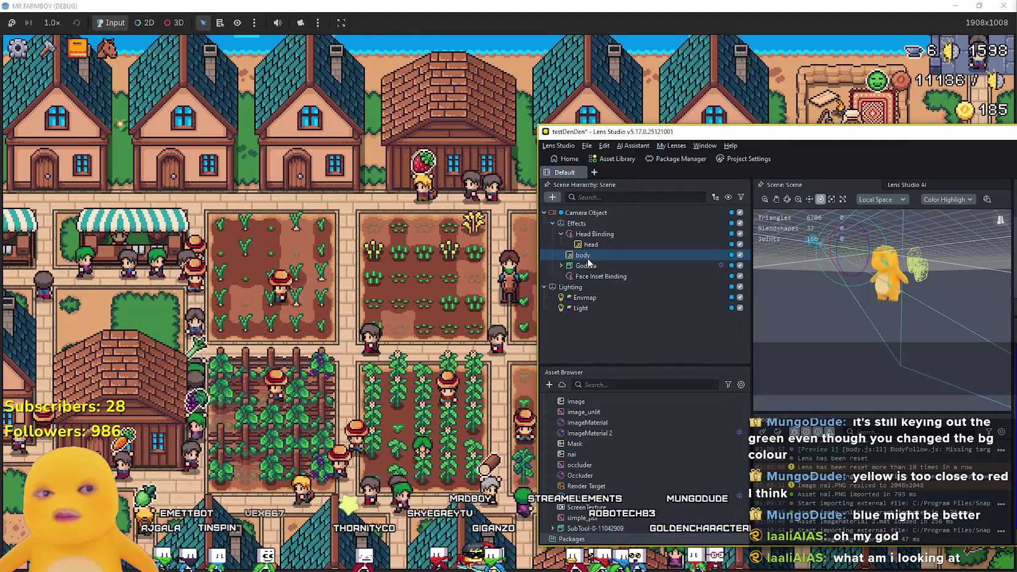
left_click(583, 255)
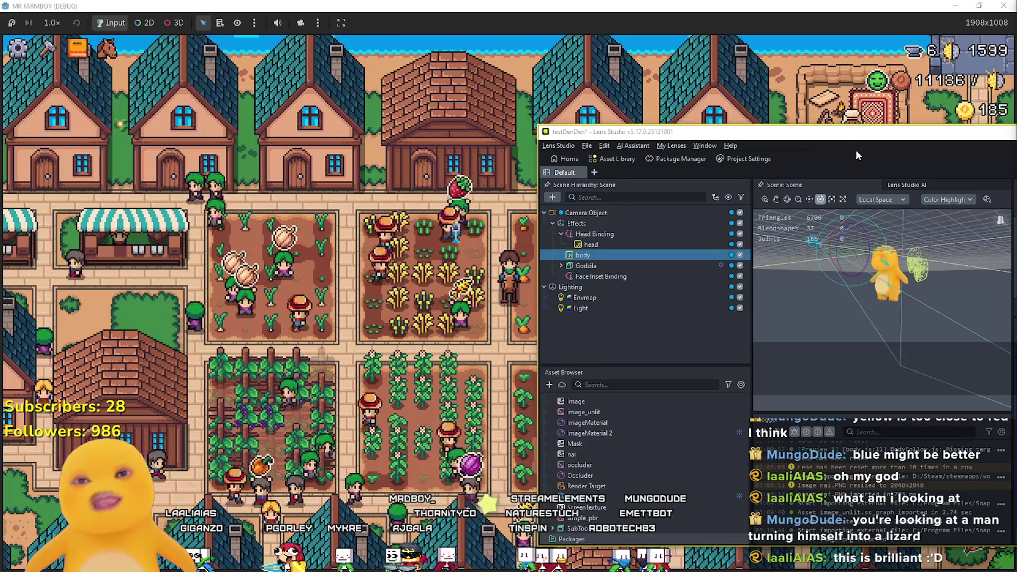
scroll(957, 288, "up", 5)
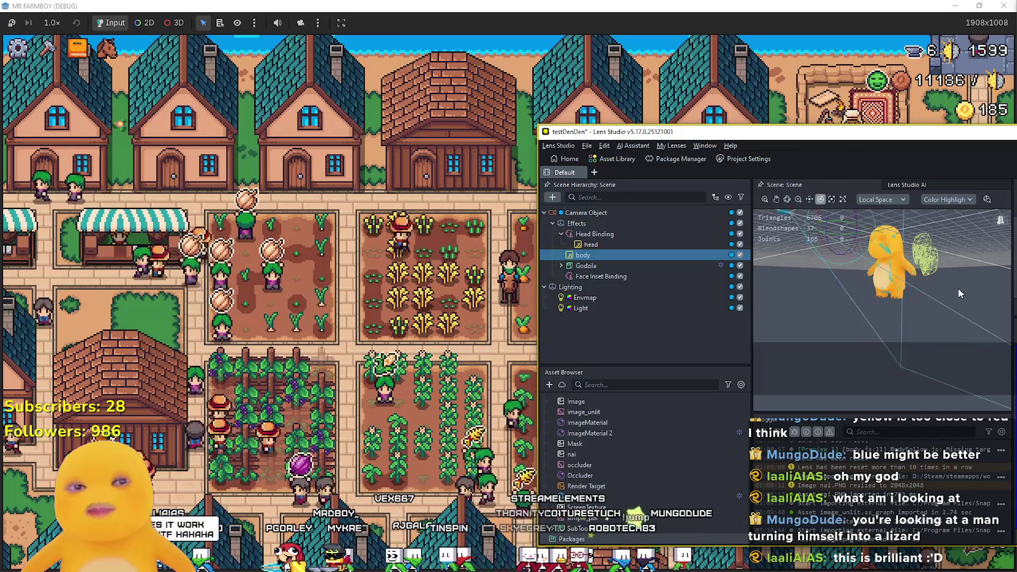
scroll(947, 283, "down", 5)
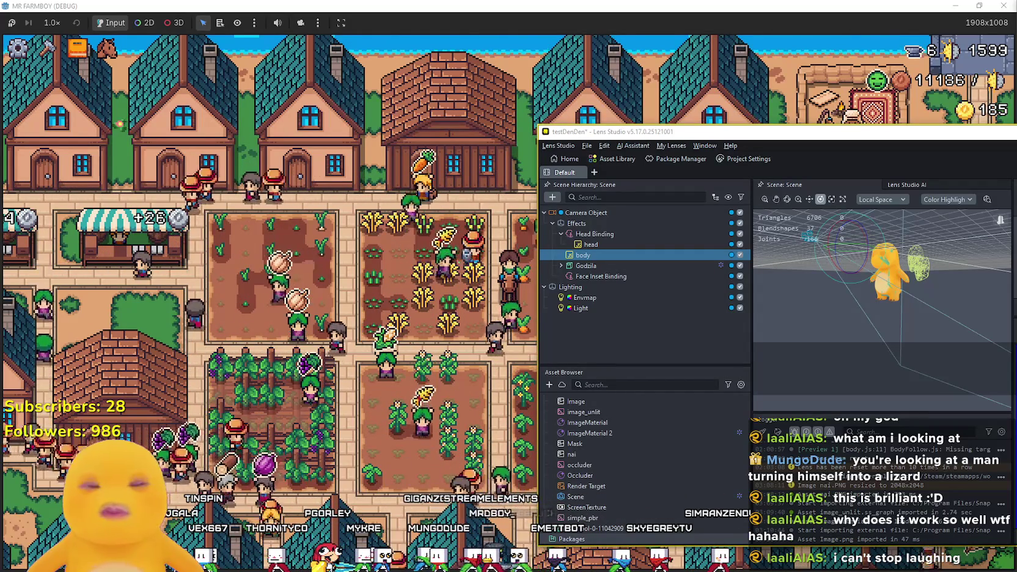
Expand Godzila and browse its joints, including 000_J.weiba.001 and 005_J.weiba.006.
left_click(563, 267)
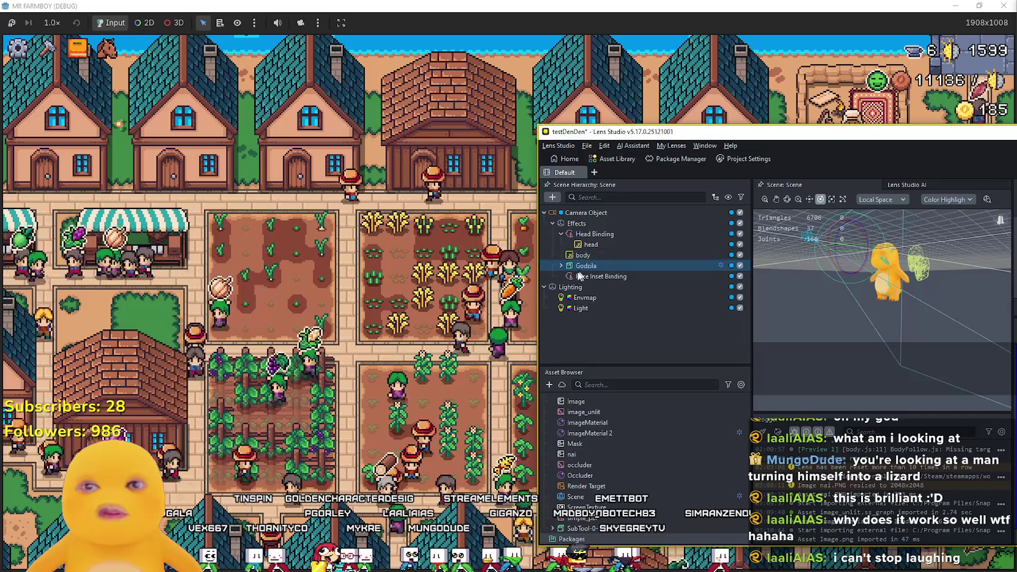
left_click(561, 266)
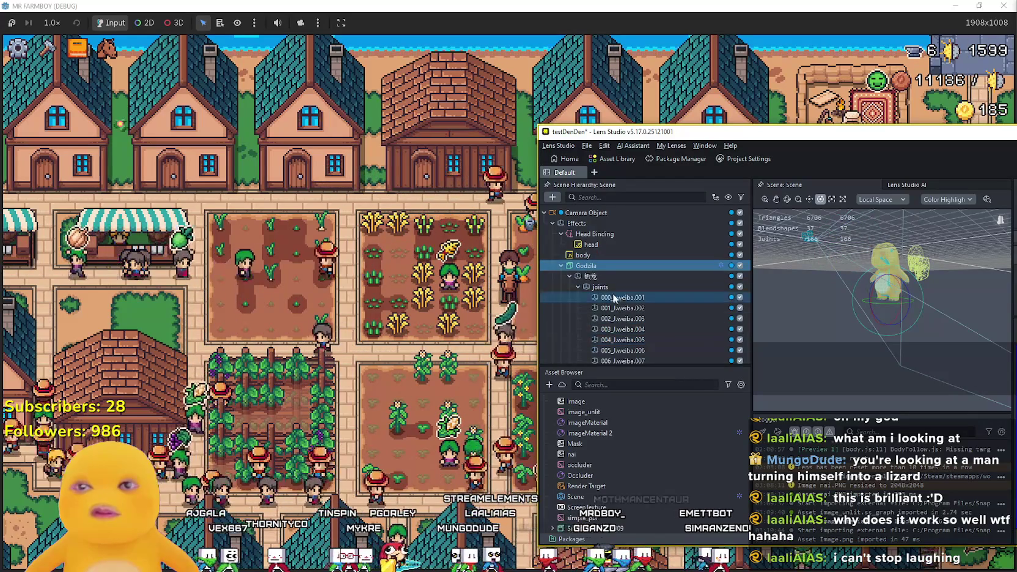
left_click(612, 288)
left_click(617, 300)
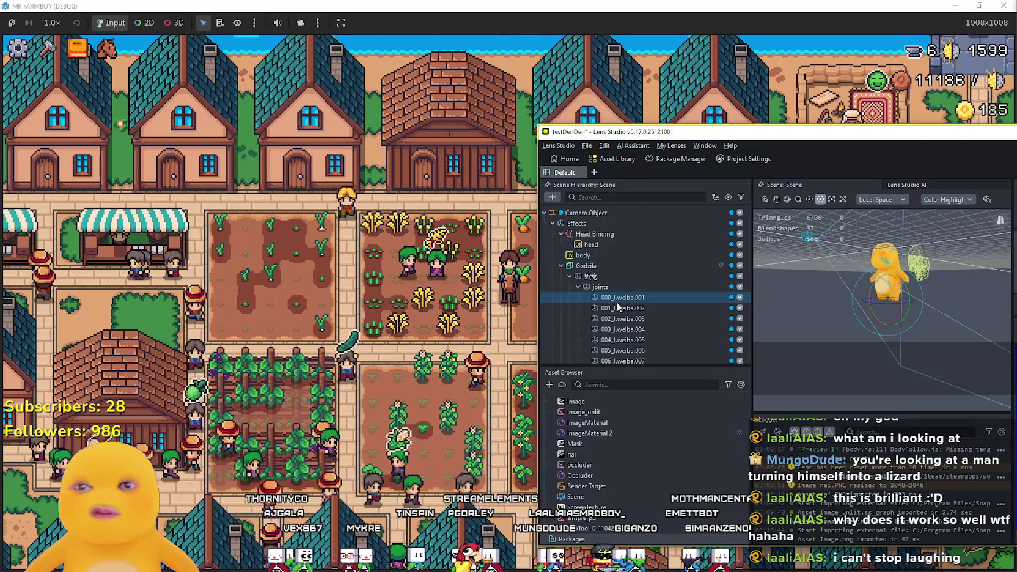
left_click(621, 351)
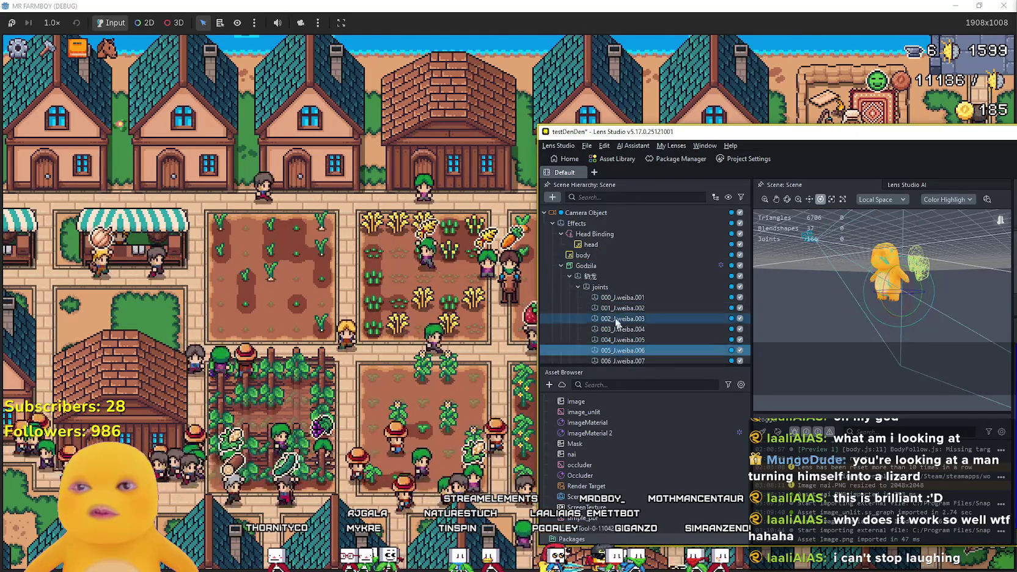
Collapse the armature's joint list, then select the lizard mesh and the body object.
left_click(569, 276)
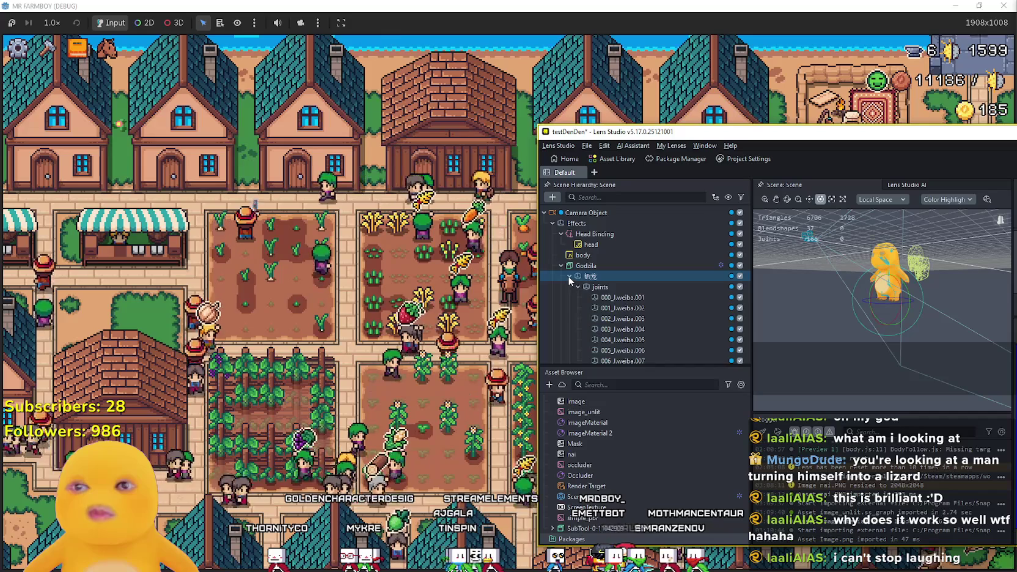
left_click(590, 287)
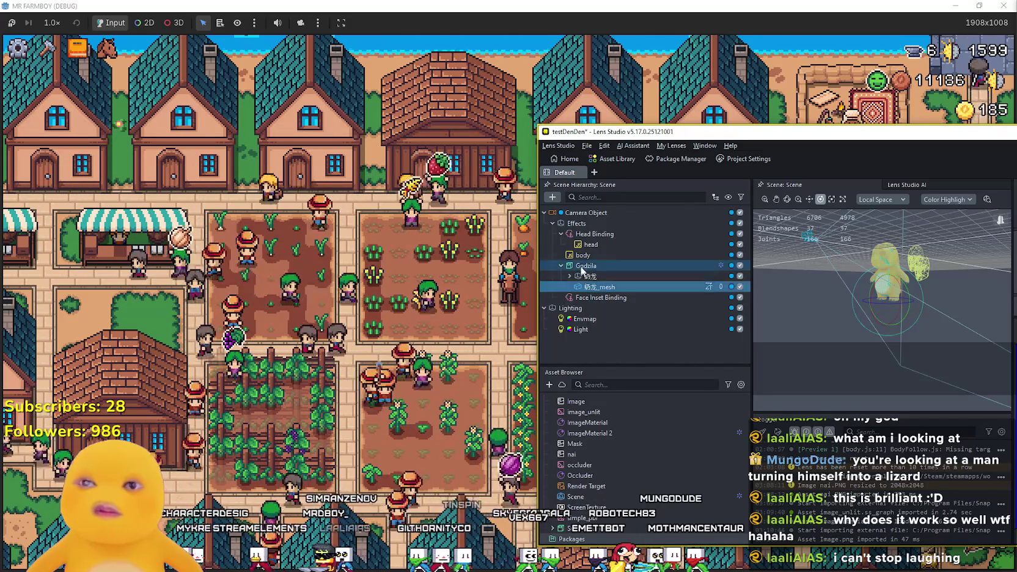
left_click(582, 255)
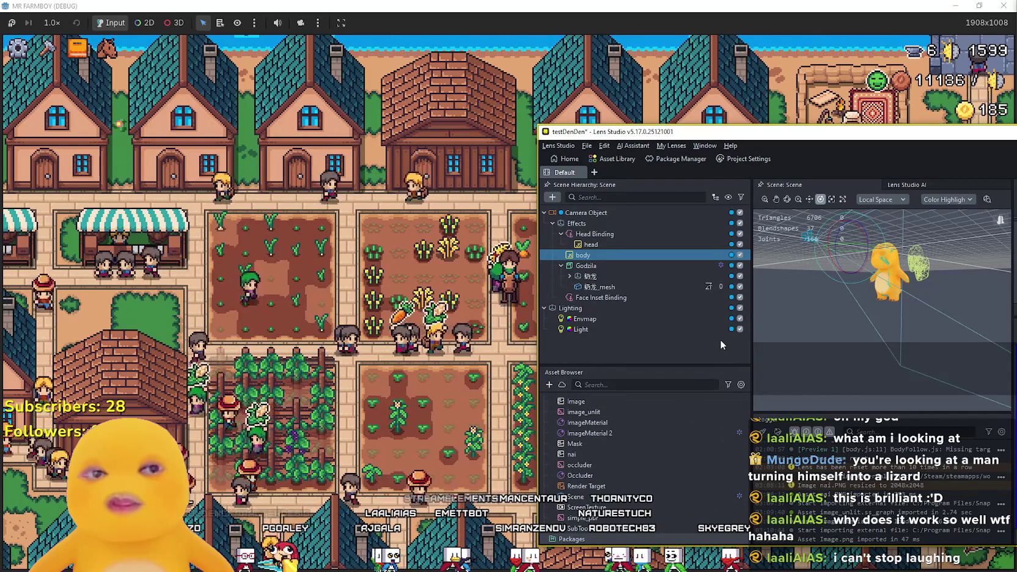
Delete the Face Inset Binding object.
right_click(609, 298)
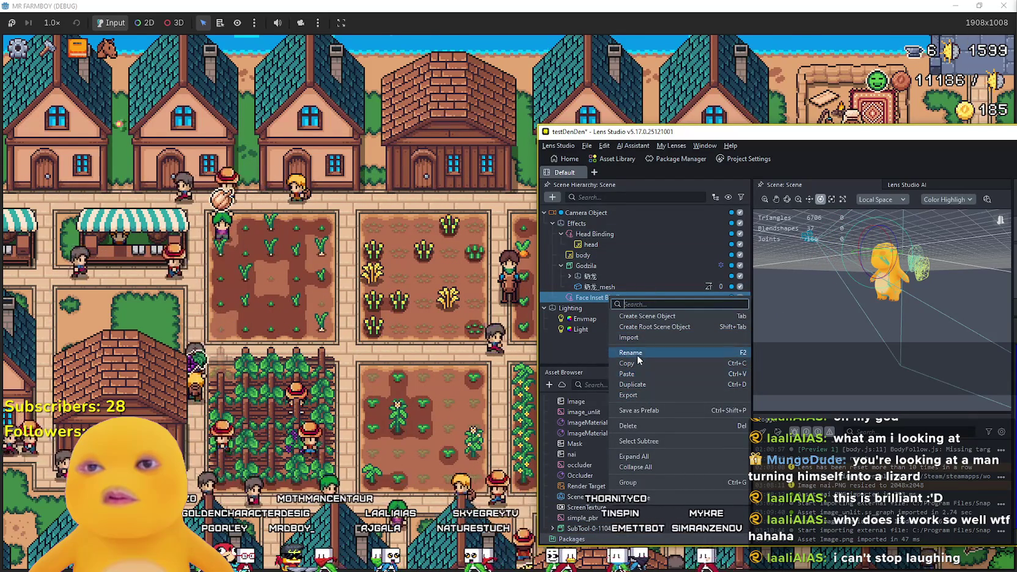
left_click(657, 424)
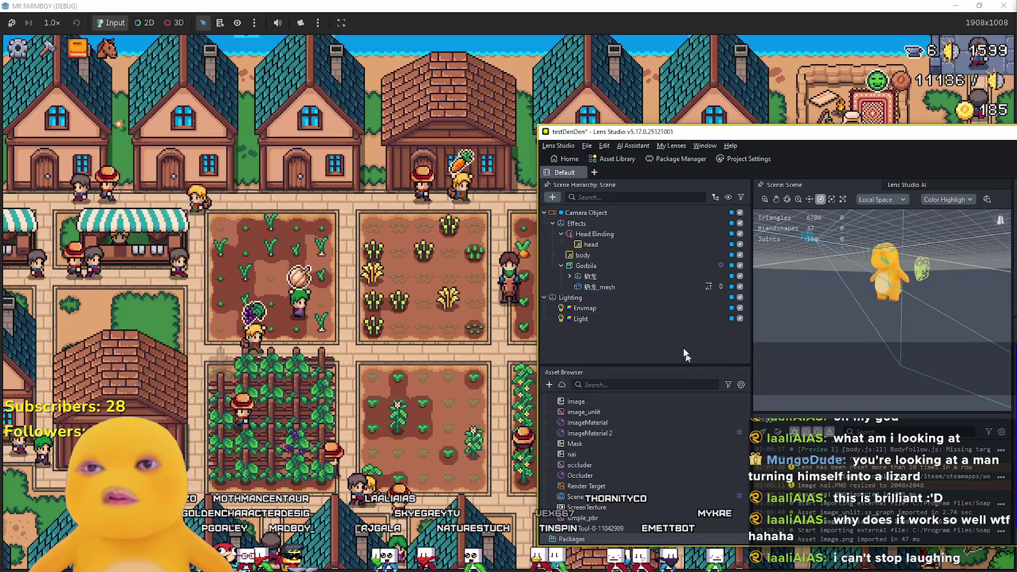
left_click(621, 285)
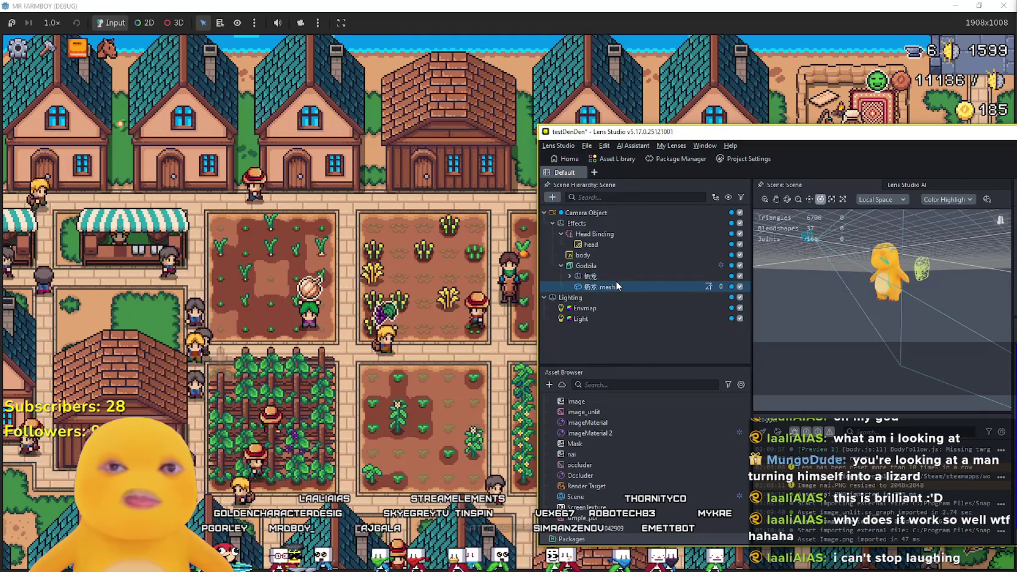
Set the body script's Body target to Godzila instead of the mesh.
left_click(586, 255)
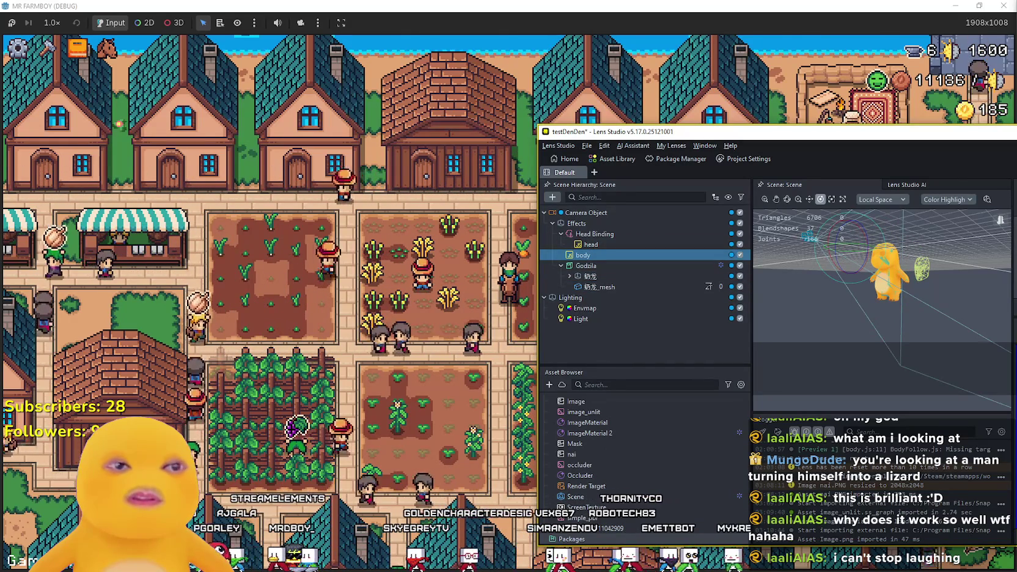
left_click_drag(1014, 132, 804, 73)
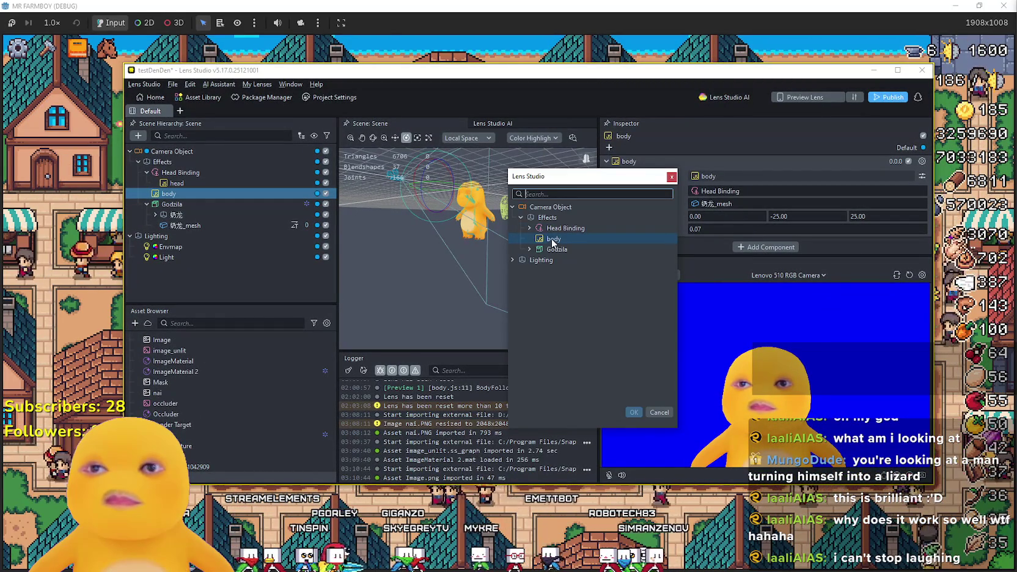
left_click(557, 249)
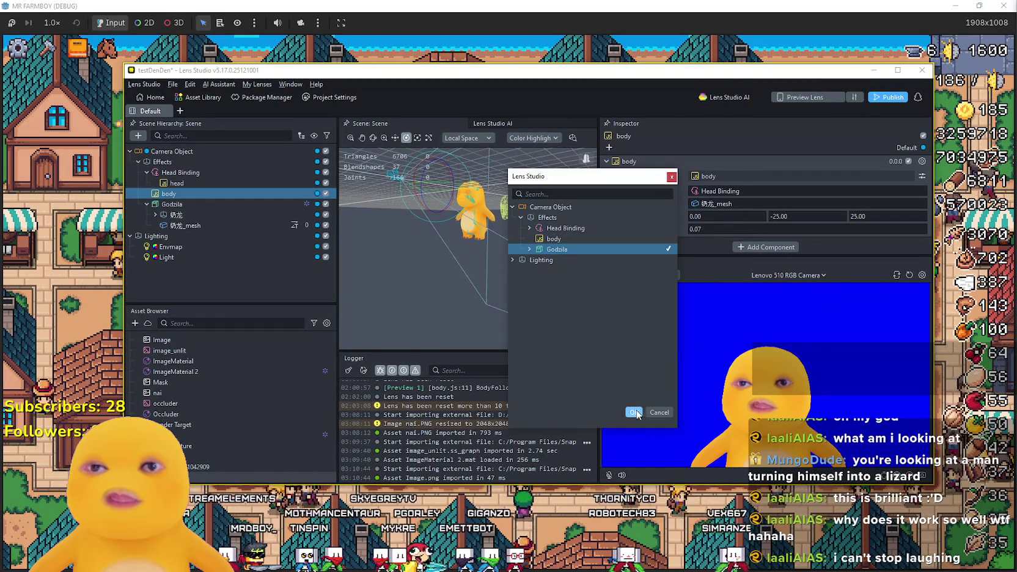
left_click(633, 412)
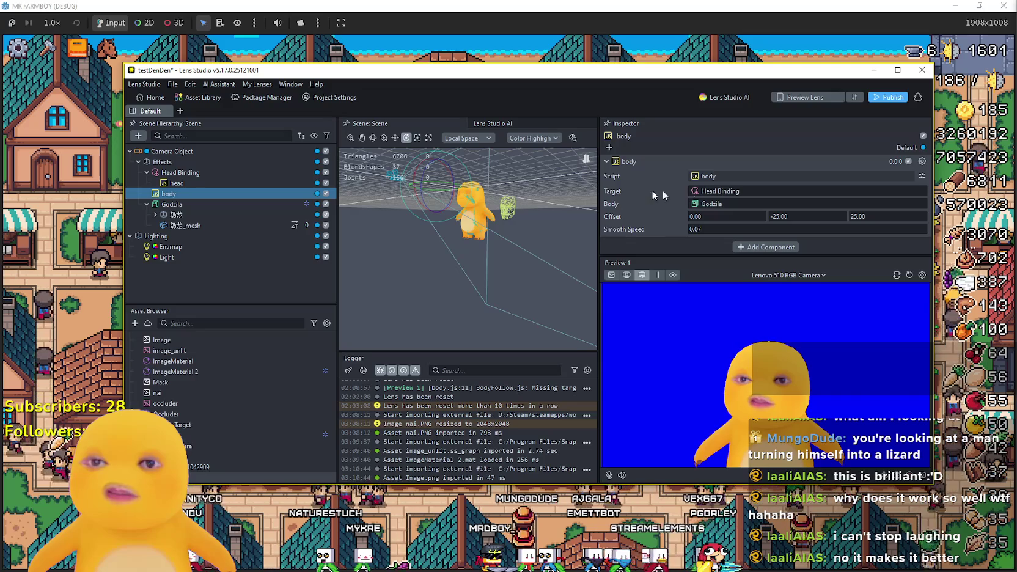
Open the script's Target object picker and close it without changes.
left_click(714, 193)
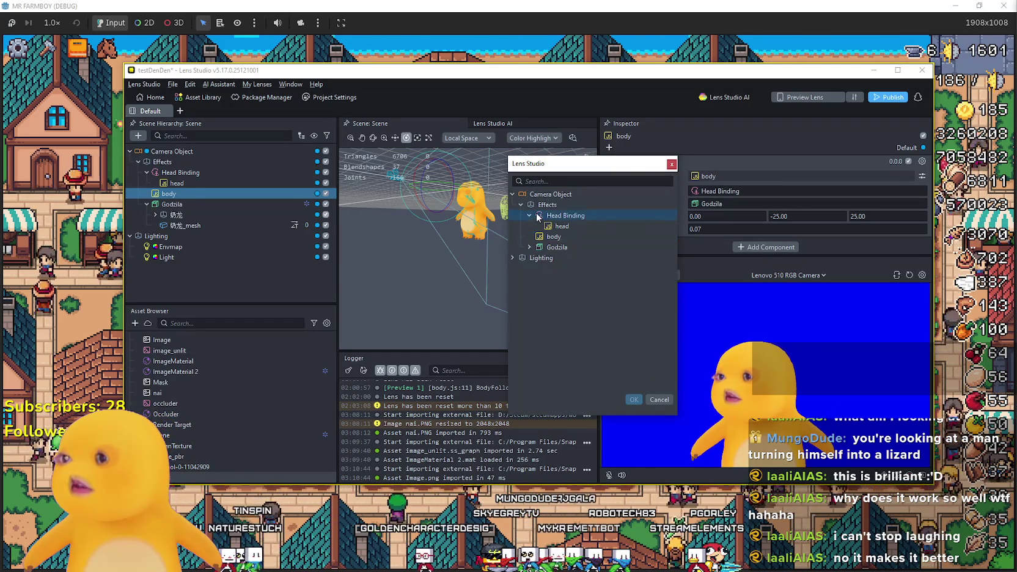
left_click(660, 399)
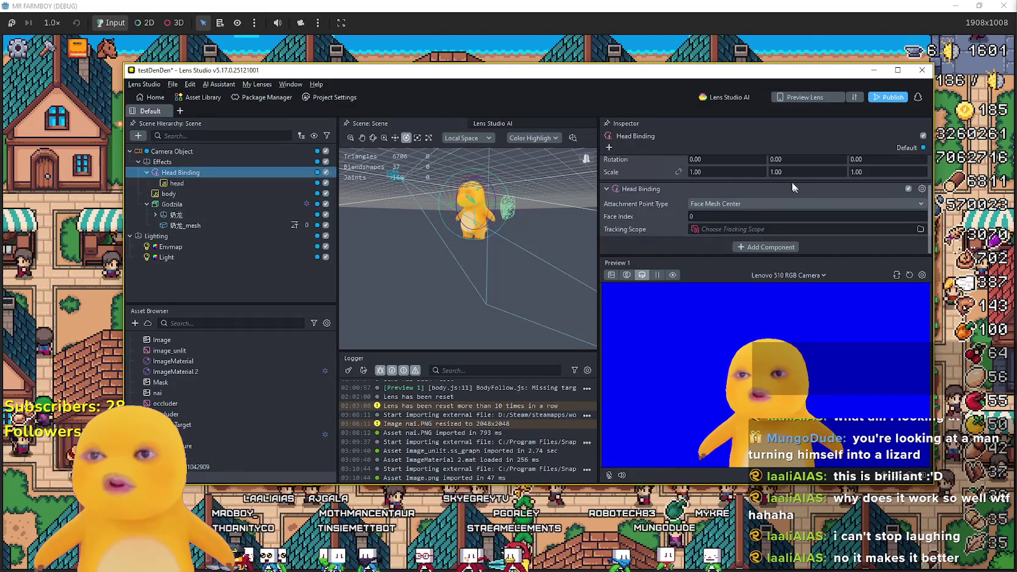
scroll(672, 192, "up", 2)
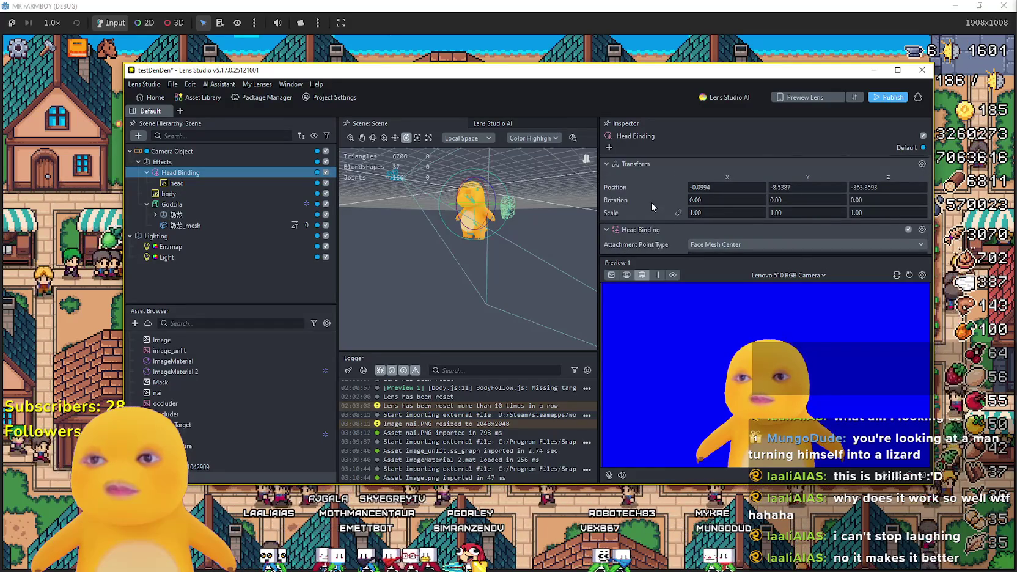
scroll(651, 202, "down", 2)
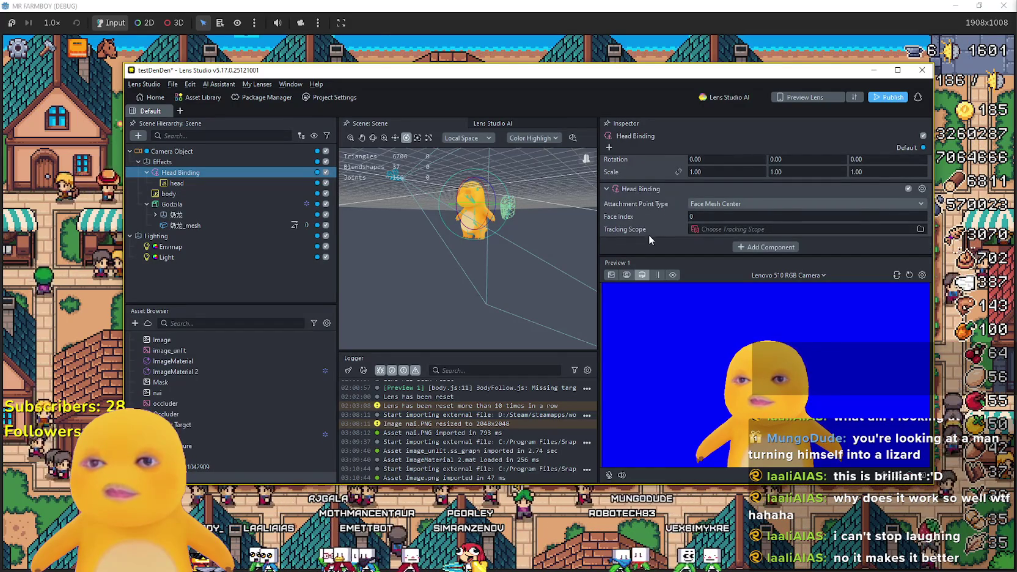
scroll(649, 230, "up", 2)
scroll(650, 231, "down", 2)
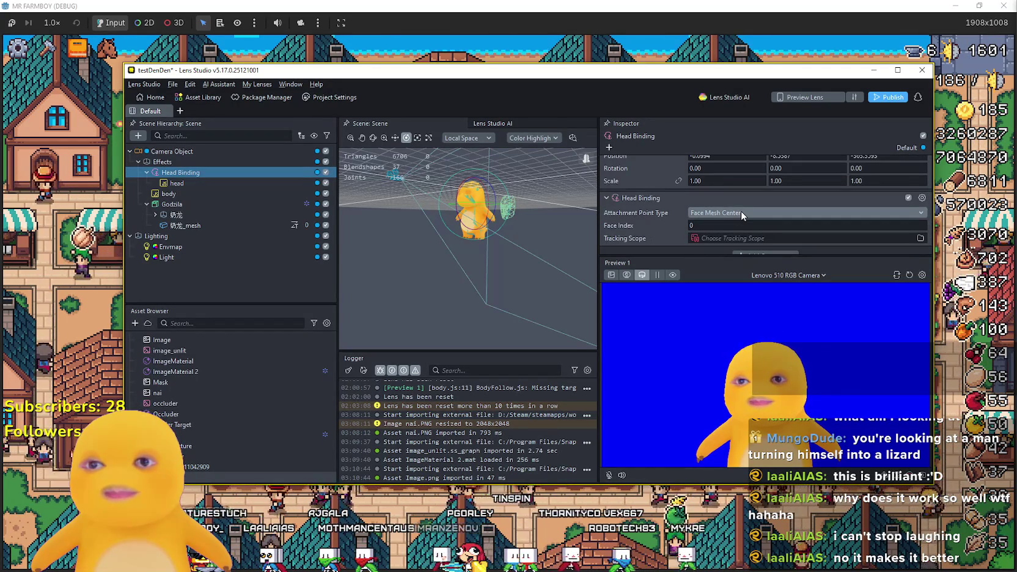
Try Head Center, Candide Center, Mouth Center and Forehead attachment points, returning to Face Mesh Center.
left_click(724, 213)
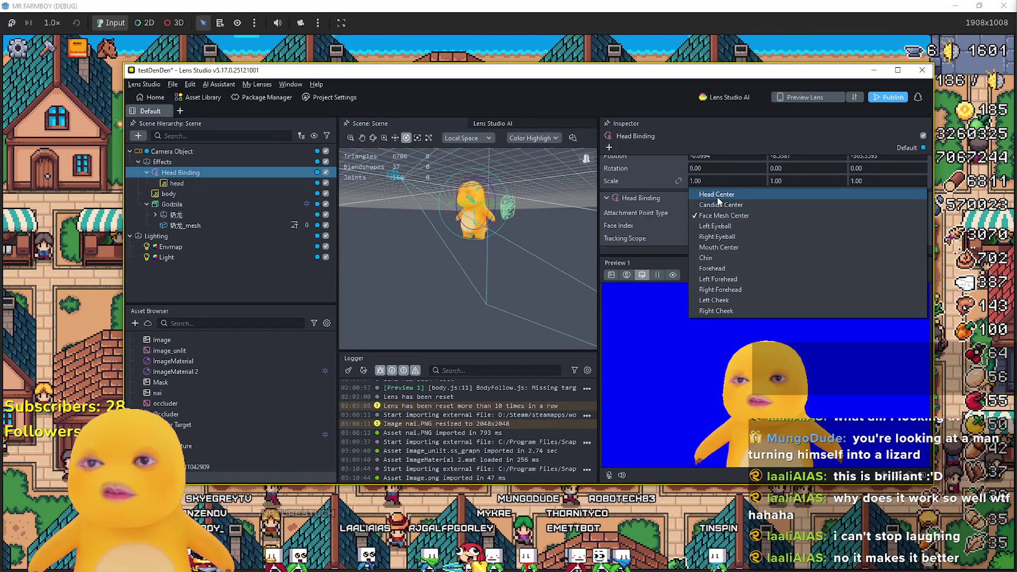
left_click(717, 196)
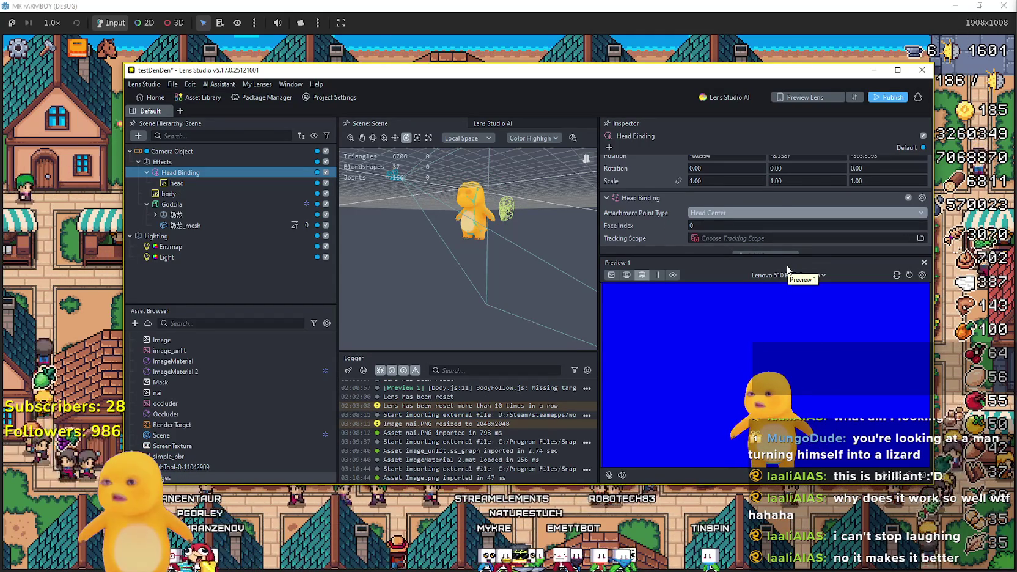
left_click(743, 211)
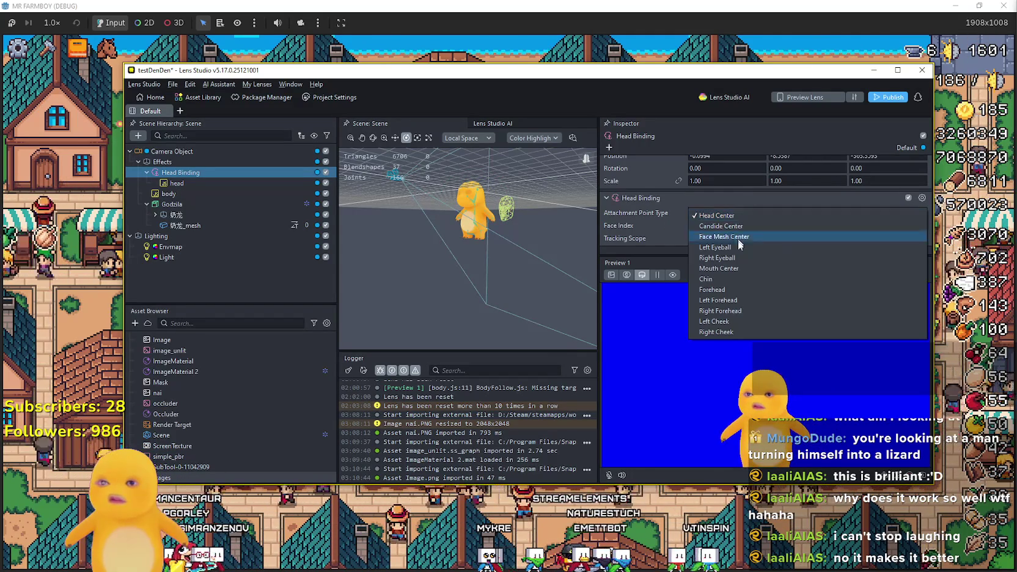
left_click(739, 225)
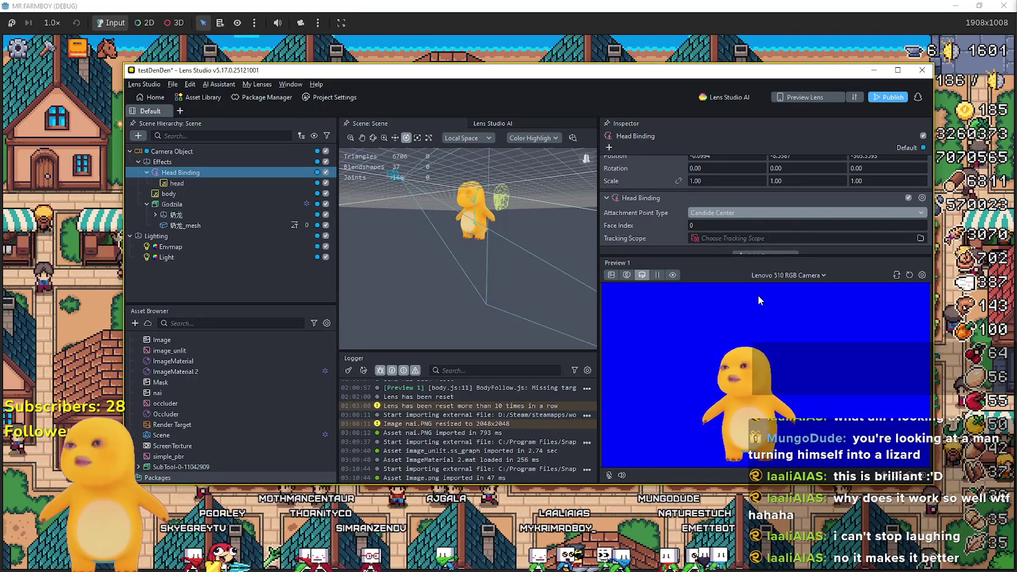
left_click(723, 213)
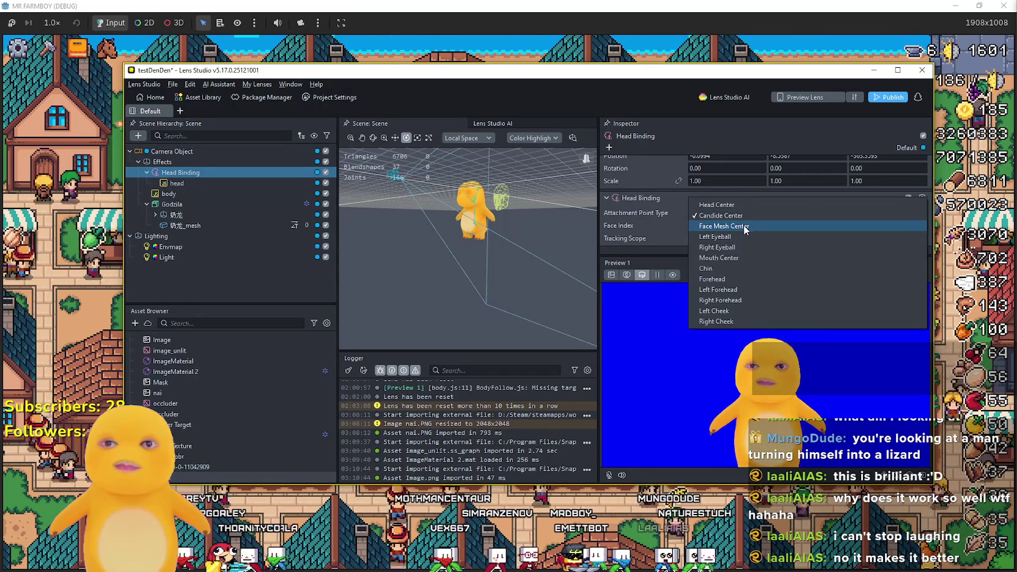
left_click(739, 256)
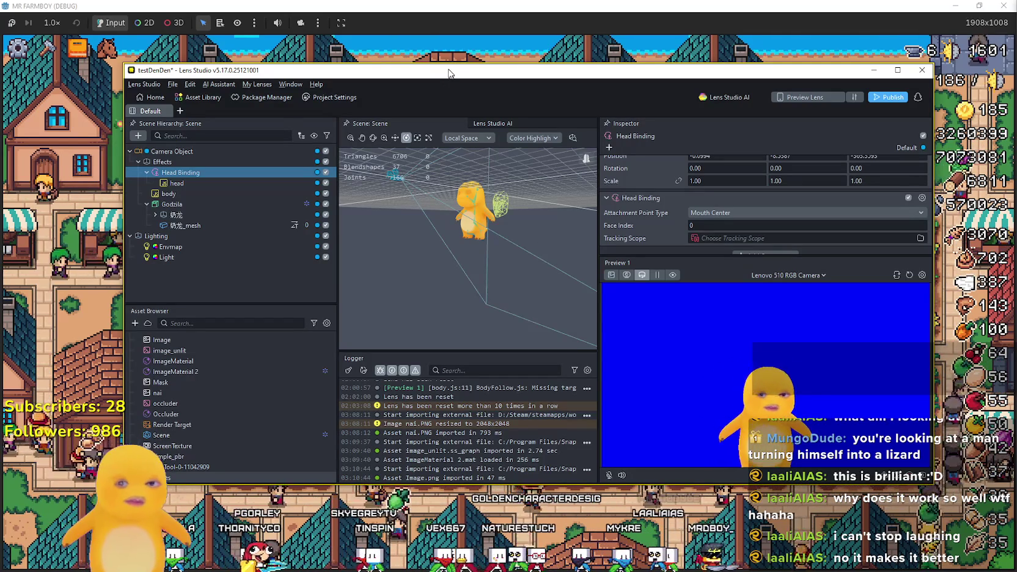
left_click(764, 212)
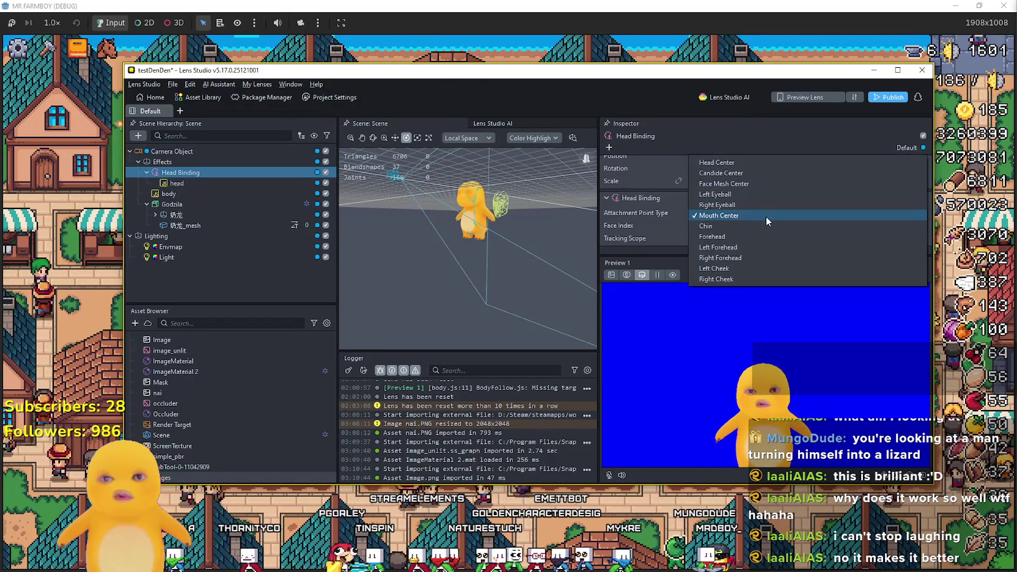
left_click(751, 238)
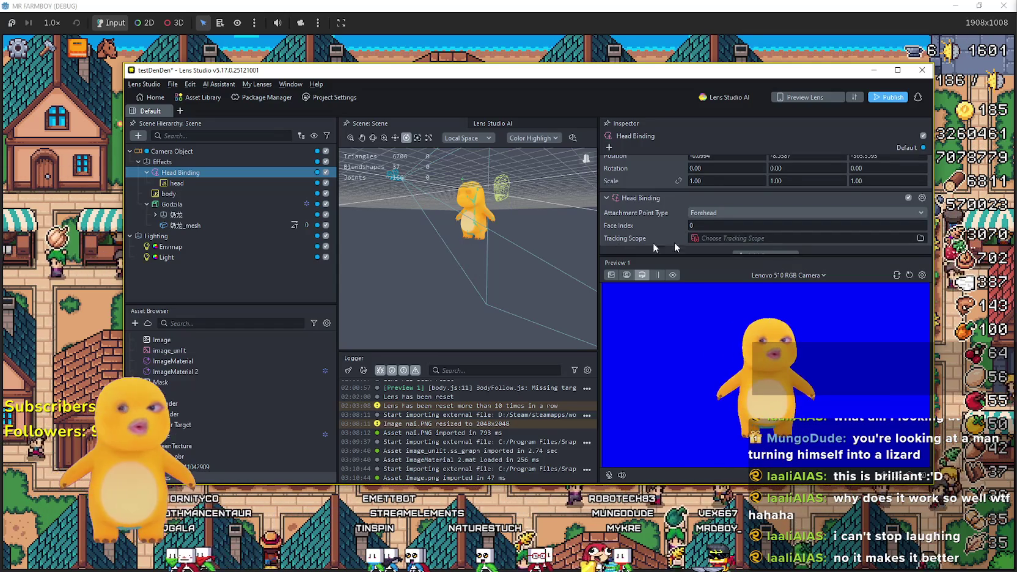
left_click(738, 212)
left_click(703, 163)
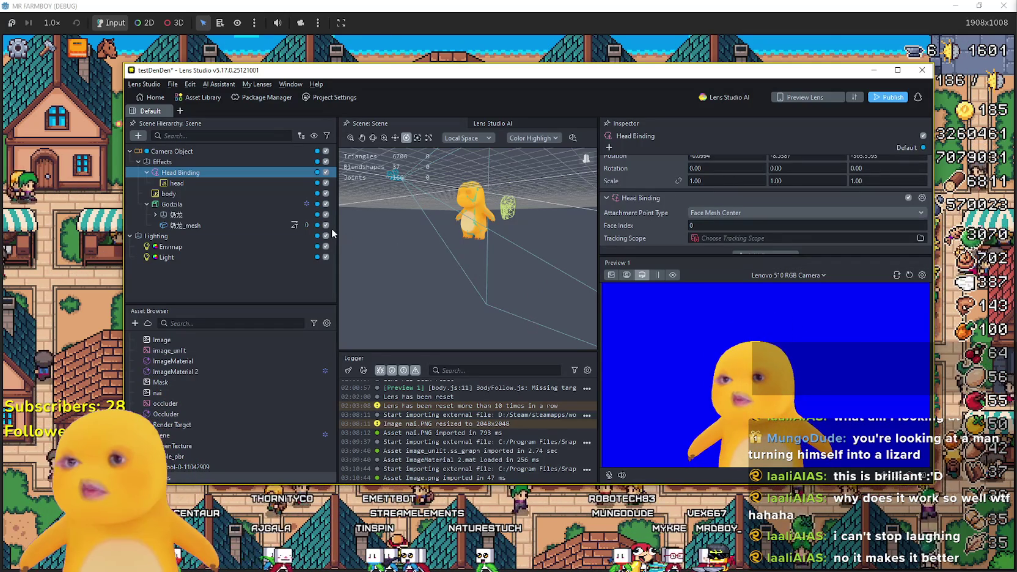
Select head and browse Godzila for a Rig Head Bone, leaving it unchanged.
left_click(190, 182)
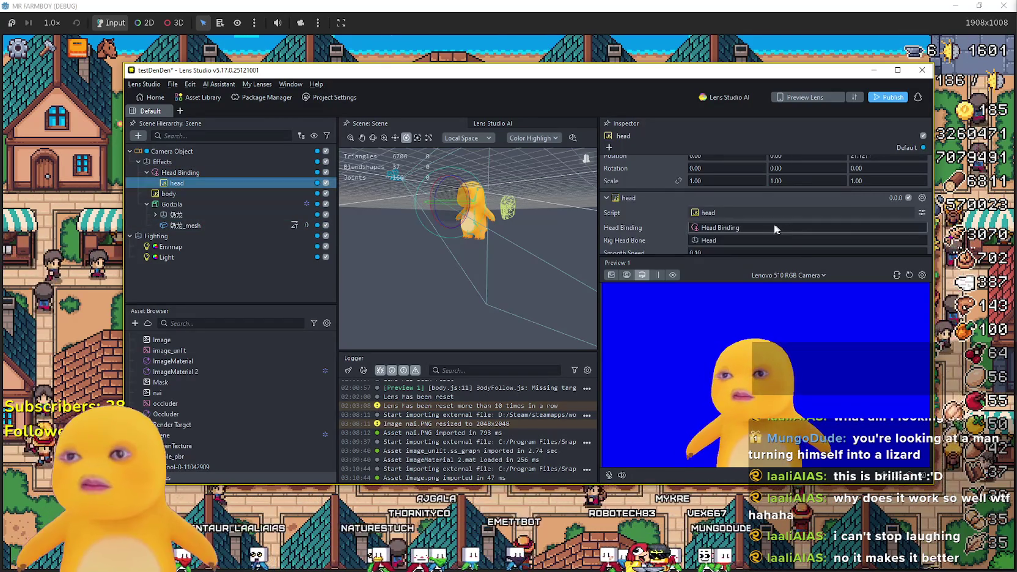
scroll(774, 229, "down", 2)
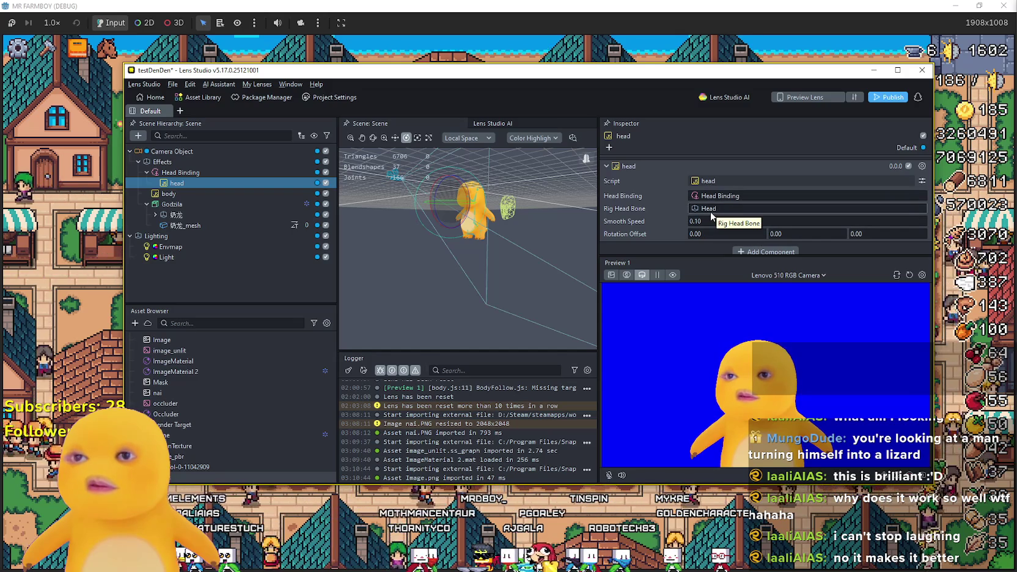
left_click(712, 212)
left_click(532, 254)
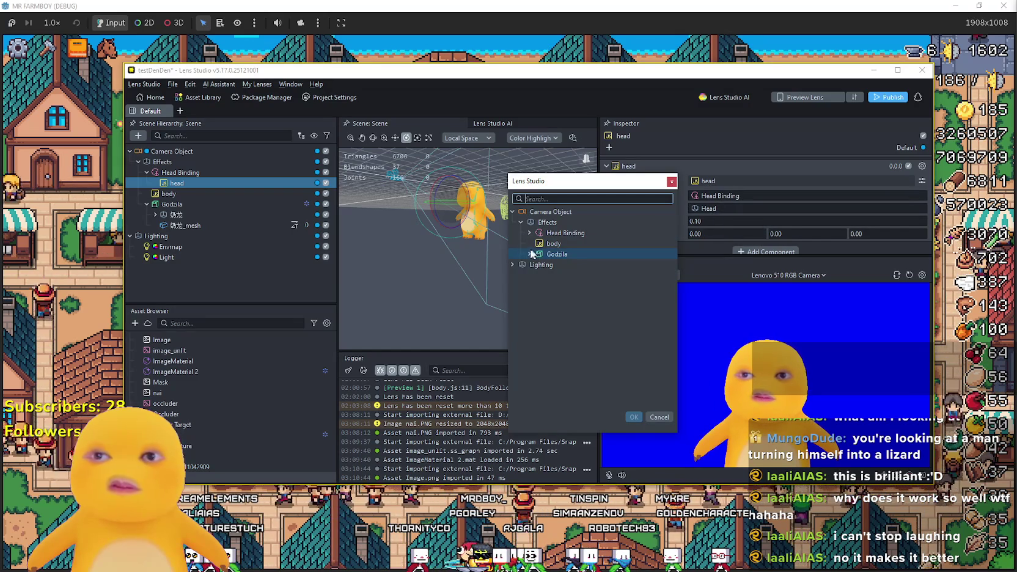
left_click(671, 181)
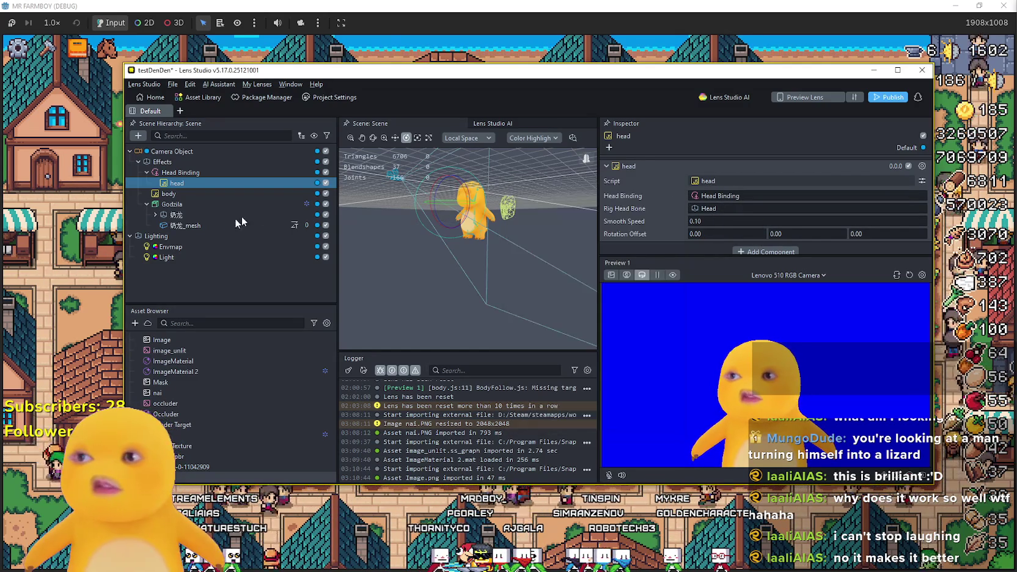
Expand the 奶龙 model's skeleton and select the 017_右足 leg joint.
left_click(154, 215)
scroll(206, 266, "down", 5)
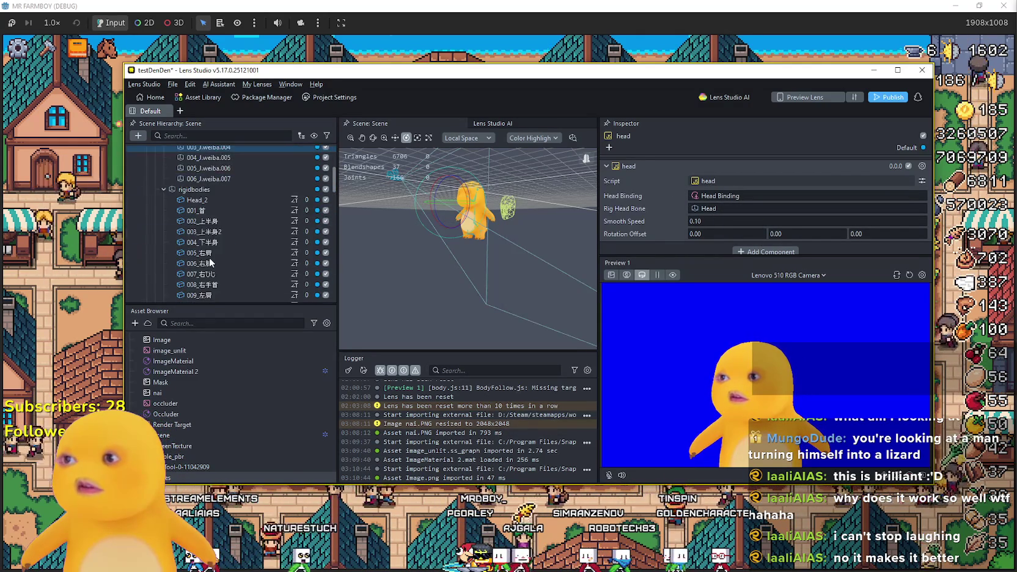
left_click(209, 254)
scroll(209, 252, "down", 2)
scroll(212, 250, "down", 6)
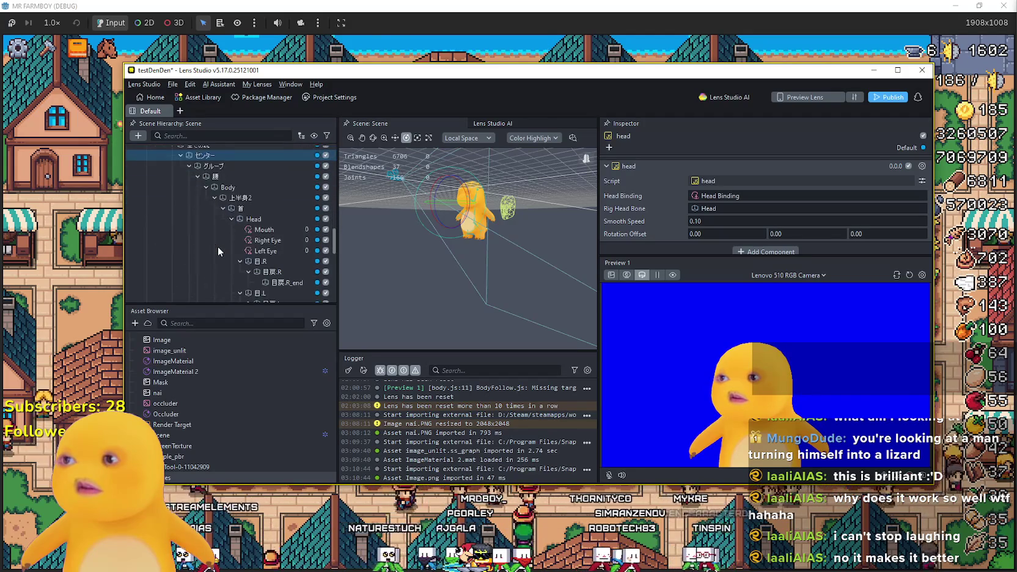
Inspect the Head, 首, 上半身2, Body and センター bone transforms.
left_click(256, 219)
left_click(258, 218)
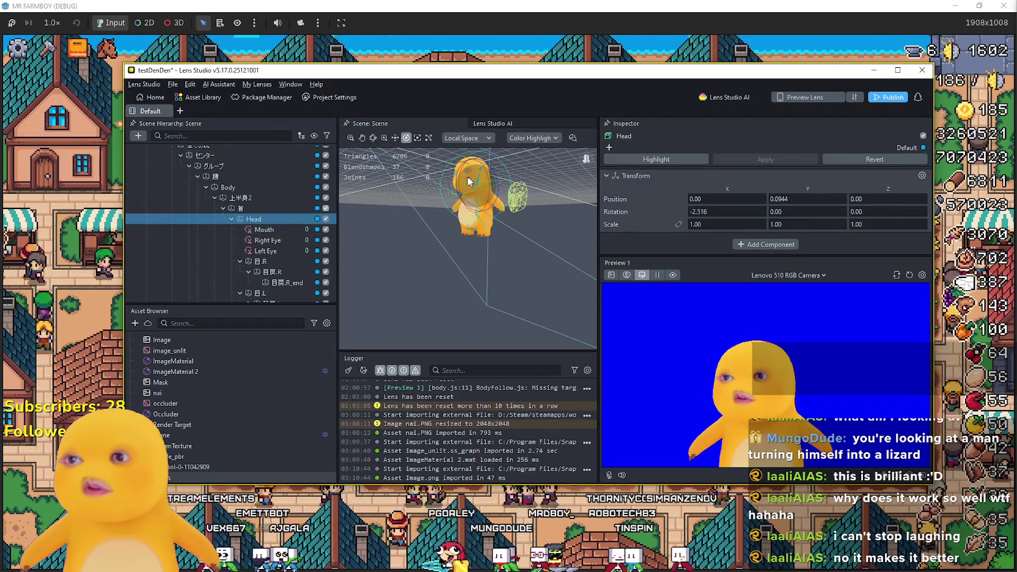
left_click(248, 211)
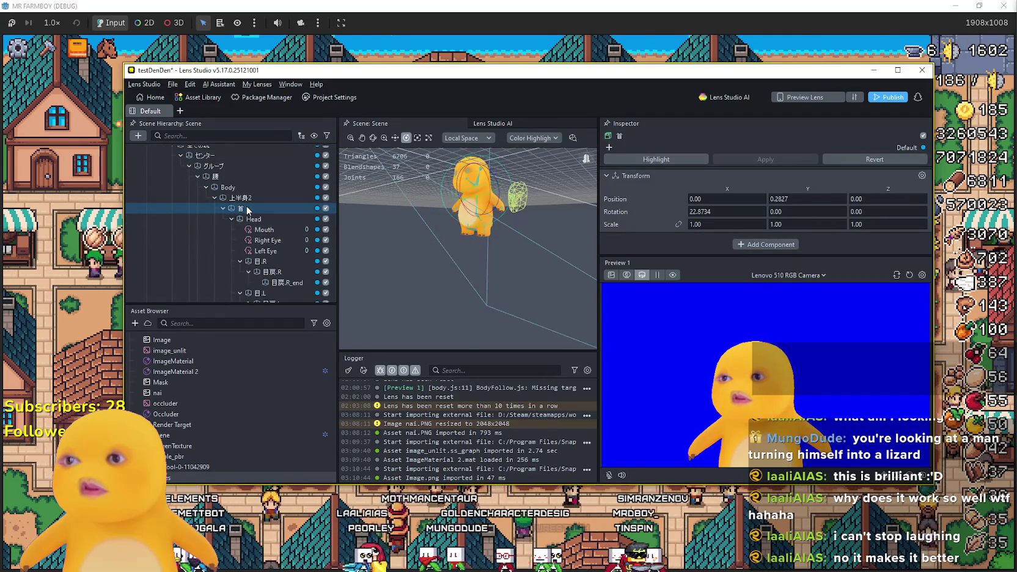
left_click(247, 198)
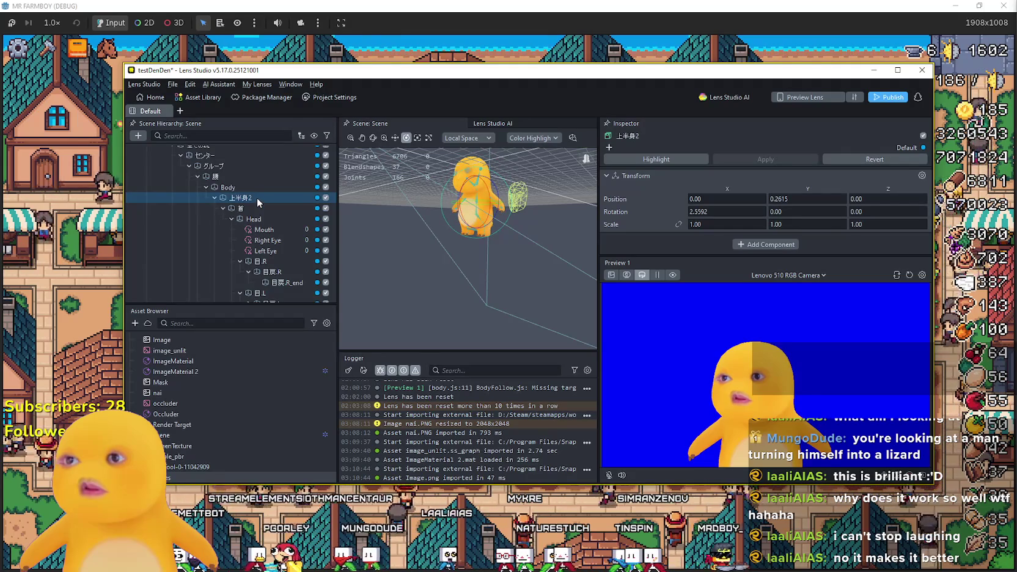
left_click(242, 186)
scroll(237, 177, "up", 1)
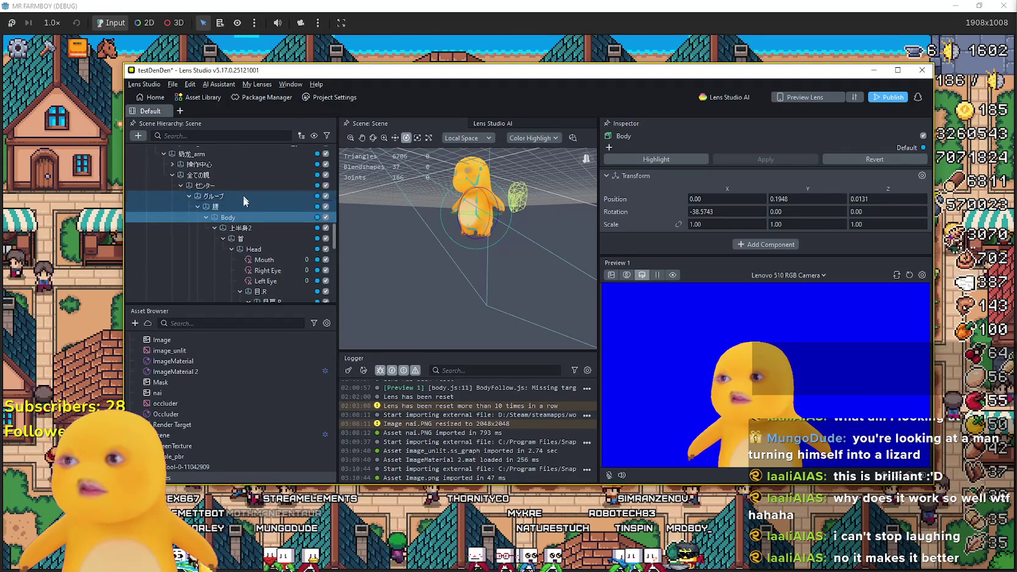
left_click(229, 185)
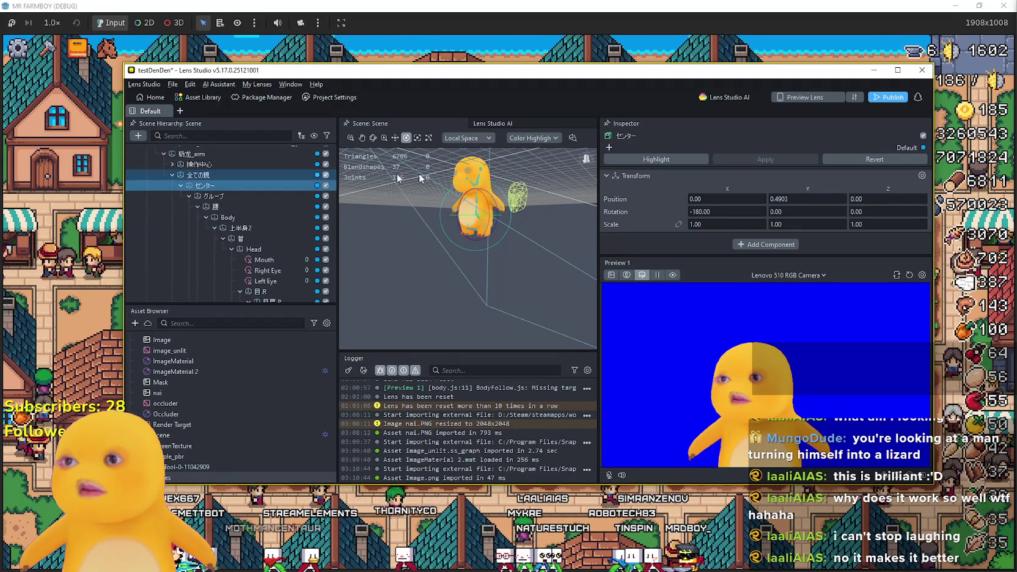
scroll(475, 165, "up", 5)
scroll(475, 172, "down", 4)
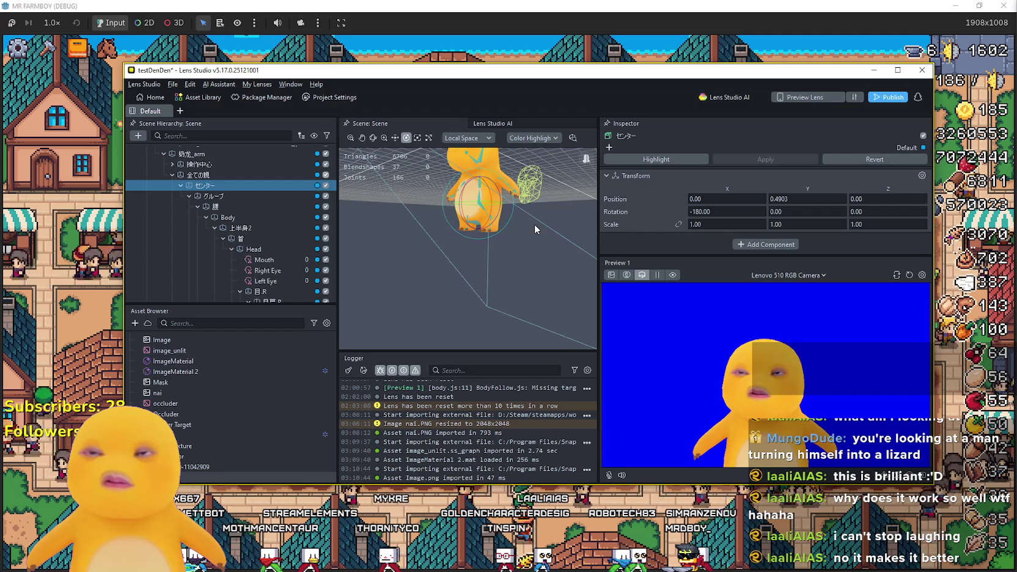
Select the lizard mesh in the scene and orbit the view around it.
mouse_move(534, 224)
left_mouse_down()
mouse_move(528, 251)
mouse_move(445, 284)
left_mouse_up()
scroll(444, 284, "up", 3)
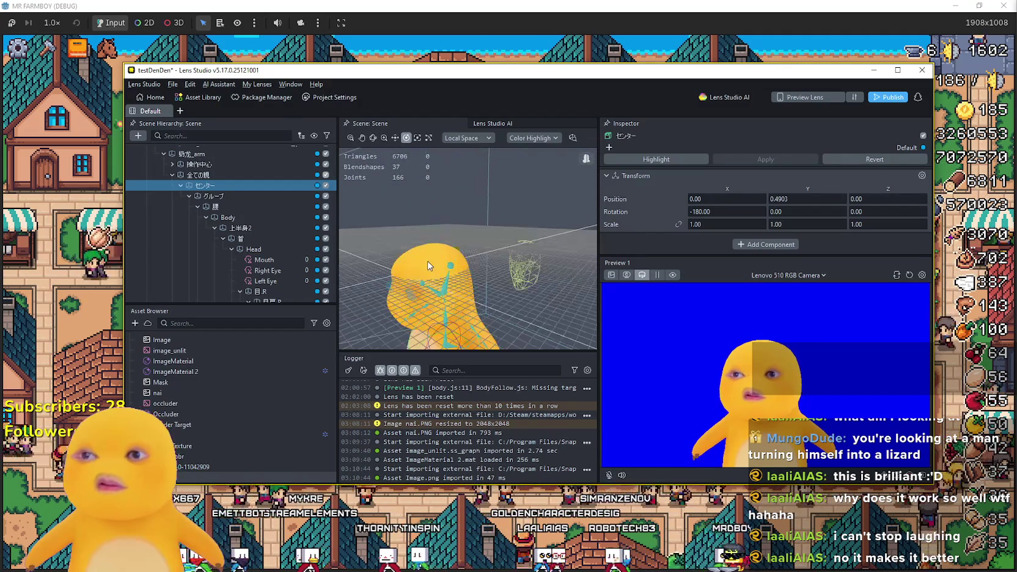
scroll(428, 281, "down", 3)
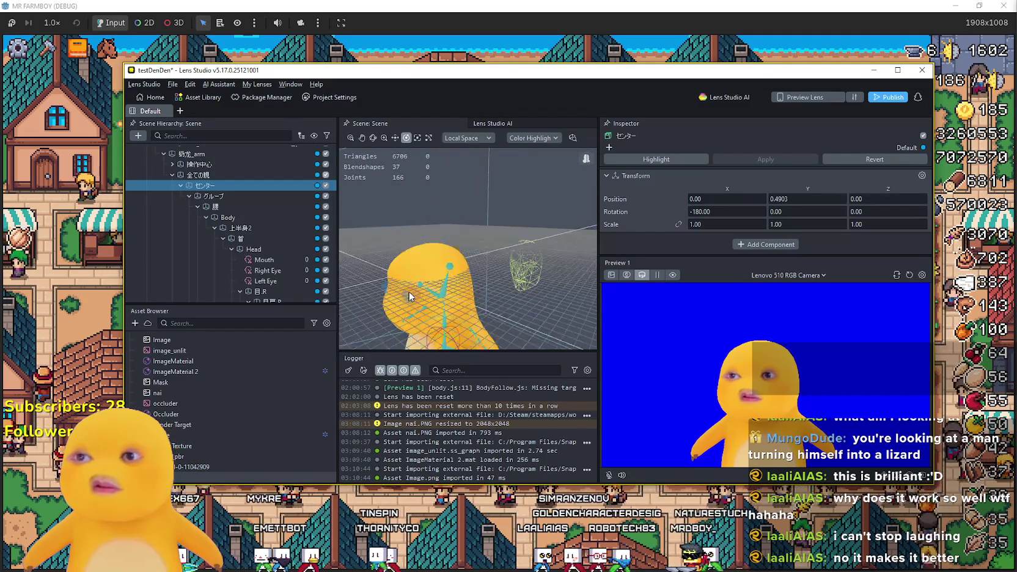
left_click(437, 272)
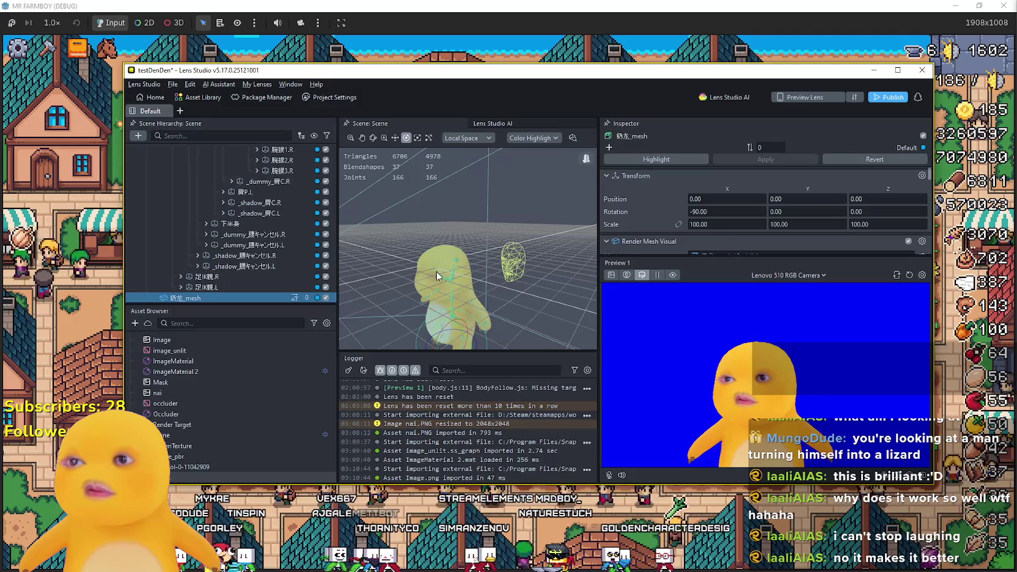
left_click_drag(462, 277, 409, 288)
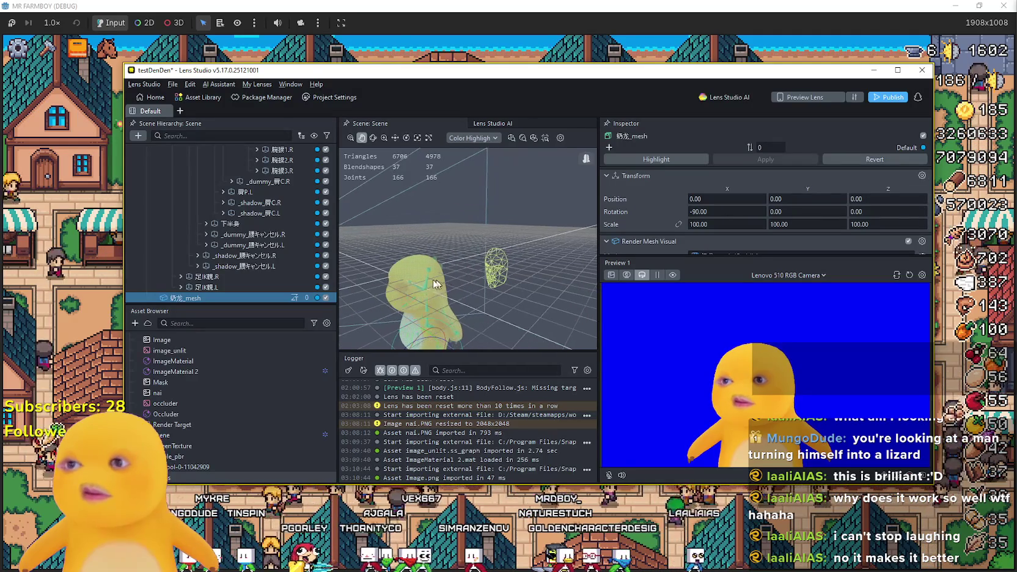
left_click(410, 282)
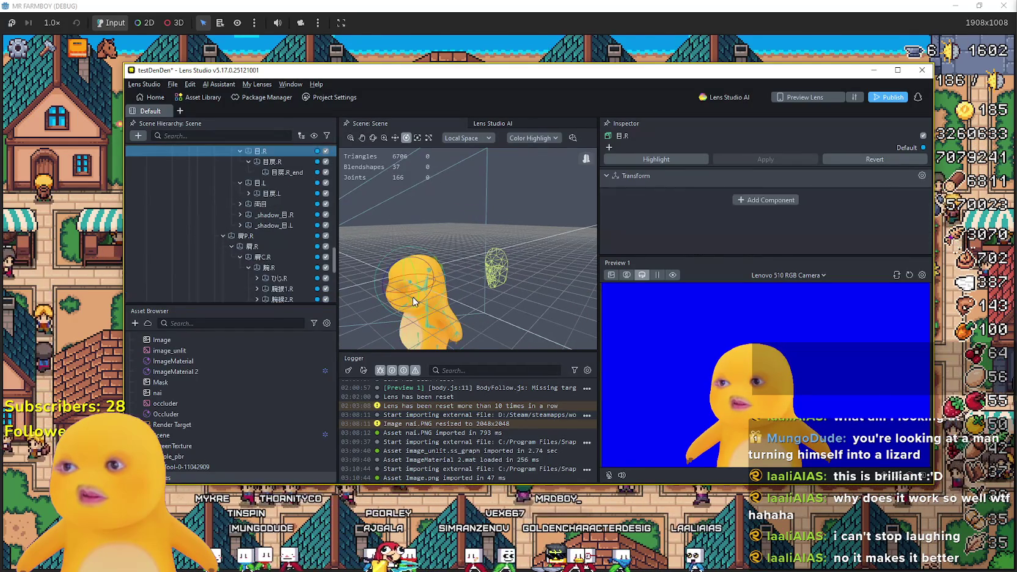
scroll(281, 234, "up", 1)
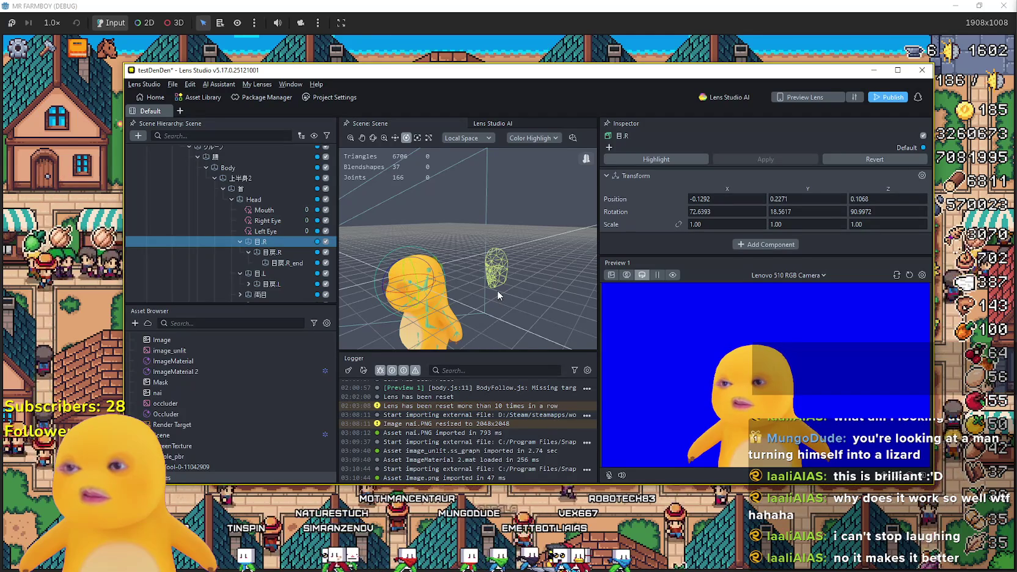
mouse_move(498, 295)
left_mouse_down()
mouse_move(505, 276)
mouse_move(528, 272)
mouse_move(518, 285)
mouse_move(489, 269)
mouse_move(501, 273)
left_mouse_up()
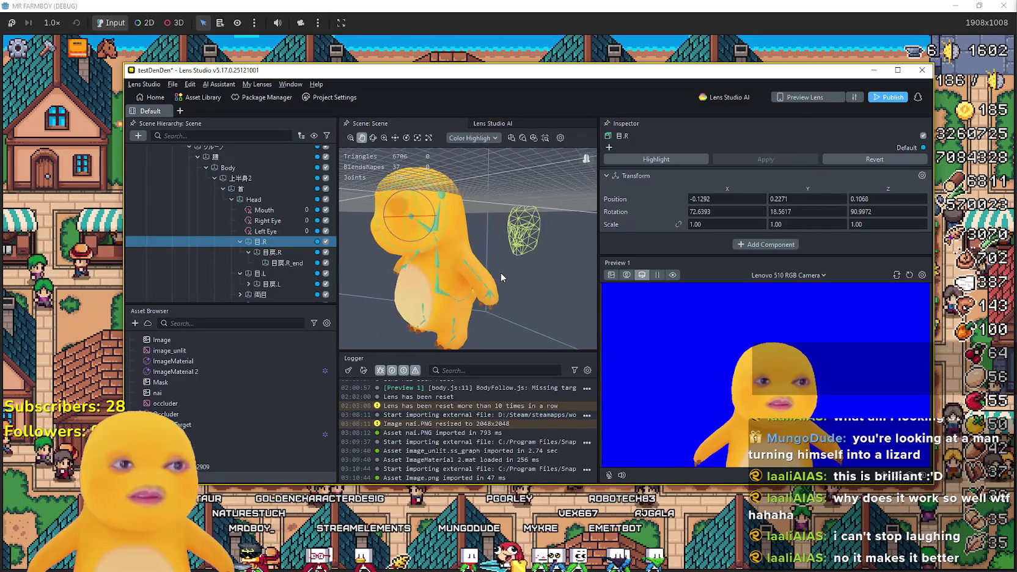
key("e")
key("f")
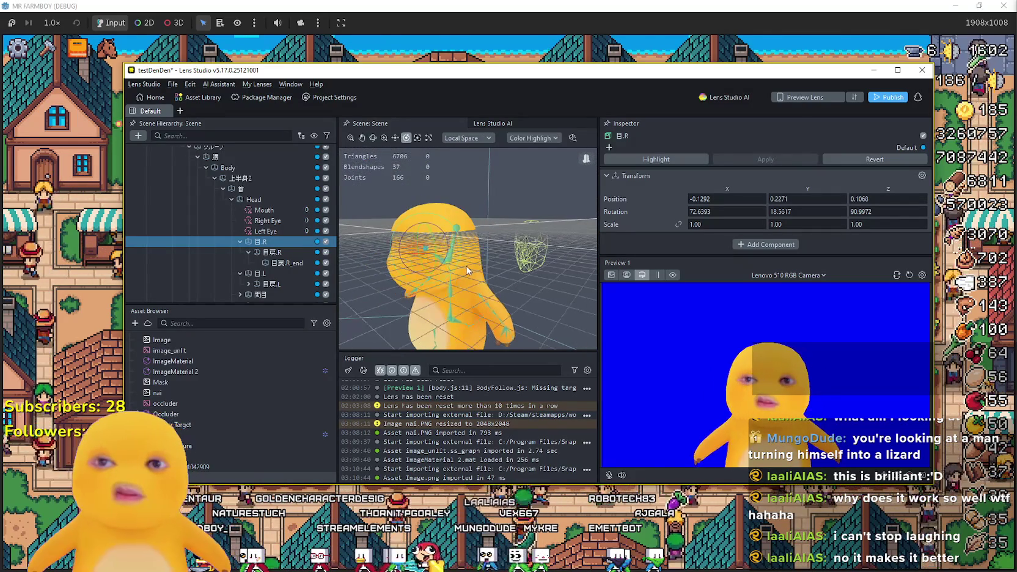
mouse_move(516, 290)
left_mouse_down()
mouse_move(530, 289)
mouse_move(532, 297)
mouse_move(511, 289)
mouse_move(523, 296)
left_mouse_up()
key("e")
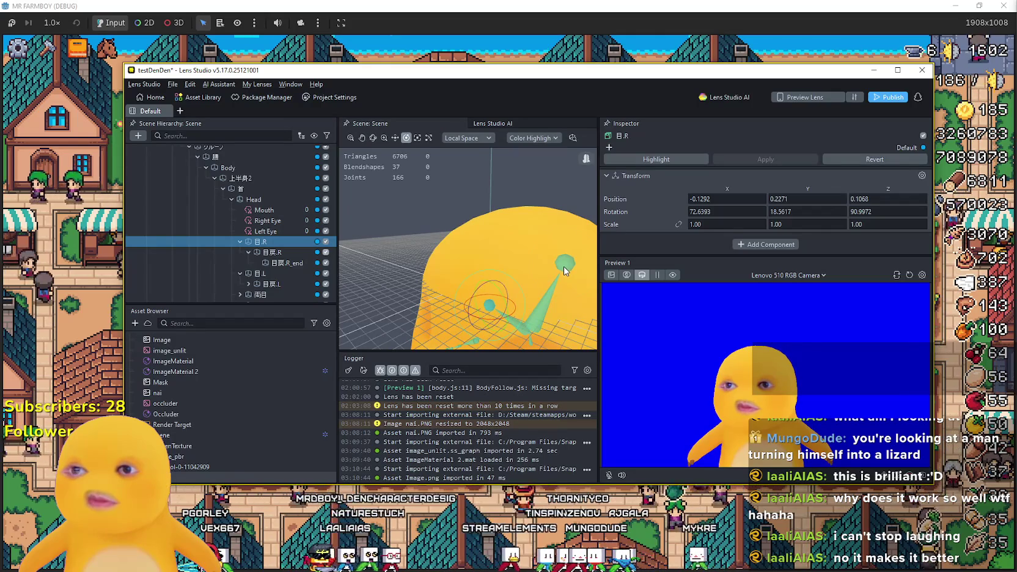
left_click(257, 273)
scroll(253, 271, "down", 2)
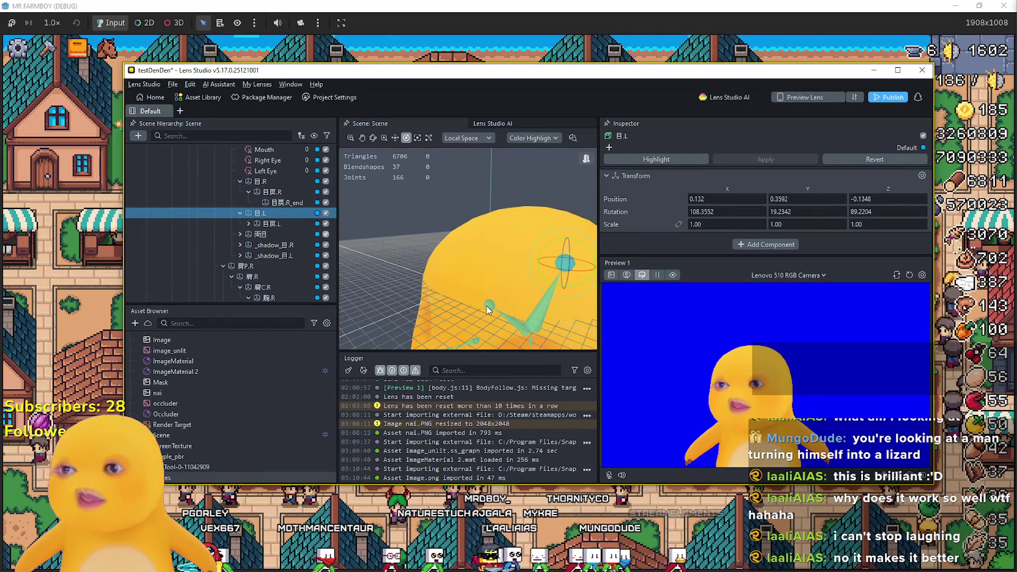
left_click(487, 310)
key("f")
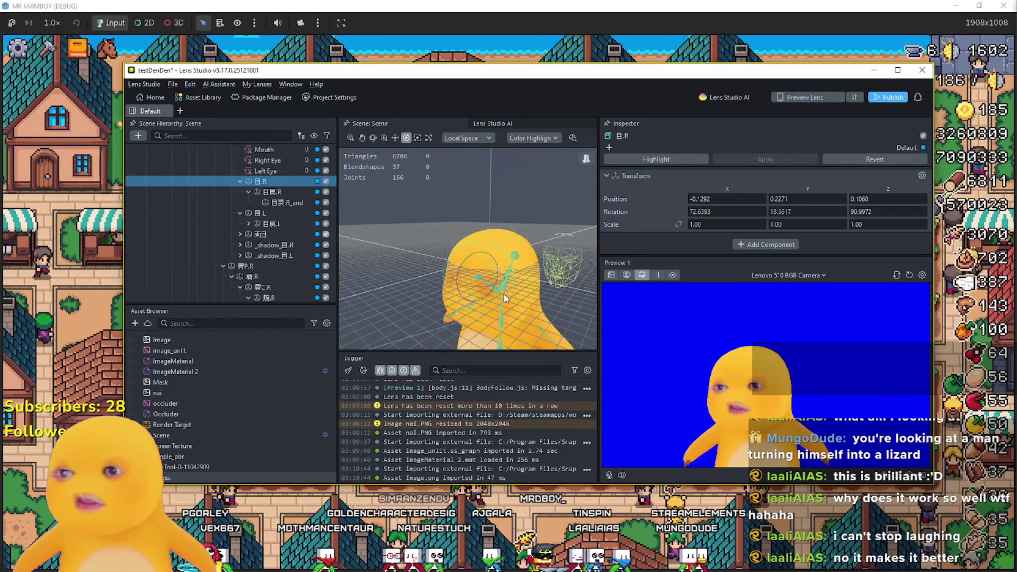
scroll(502, 298, "up", 3)
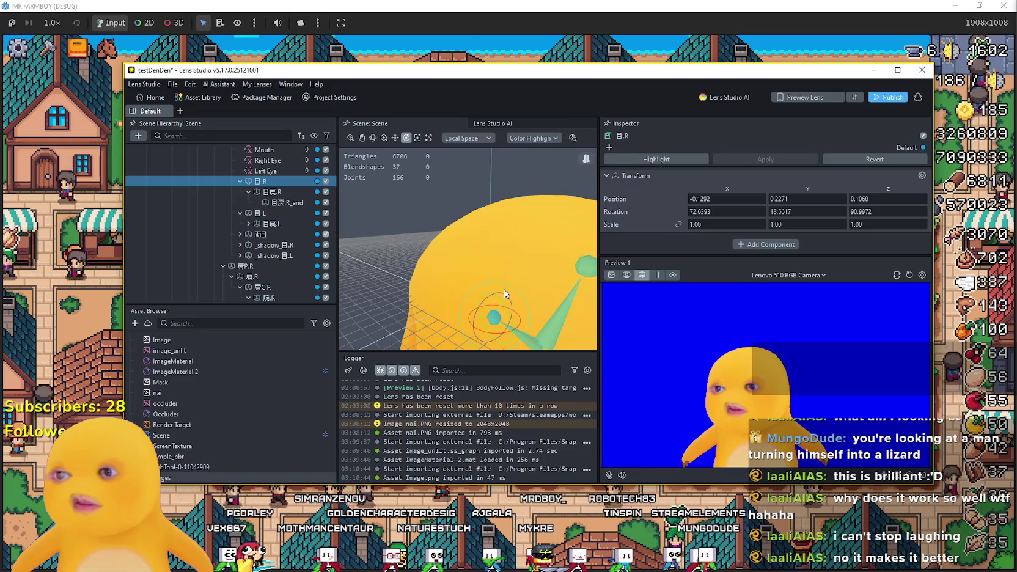
scroll(505, 295, "down", 3)
scroll(248, 211, "up", 1)
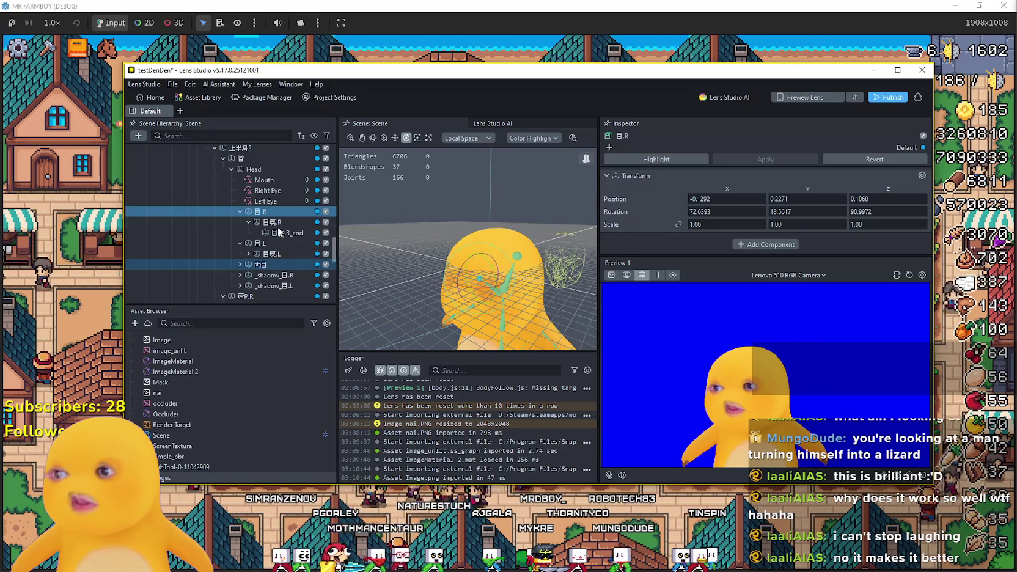
Collapse the 目.R and 目.L bones, then expand 両目 and inspect its dummy eye bones.
left_click(240, 211)
left_click(243, 224)
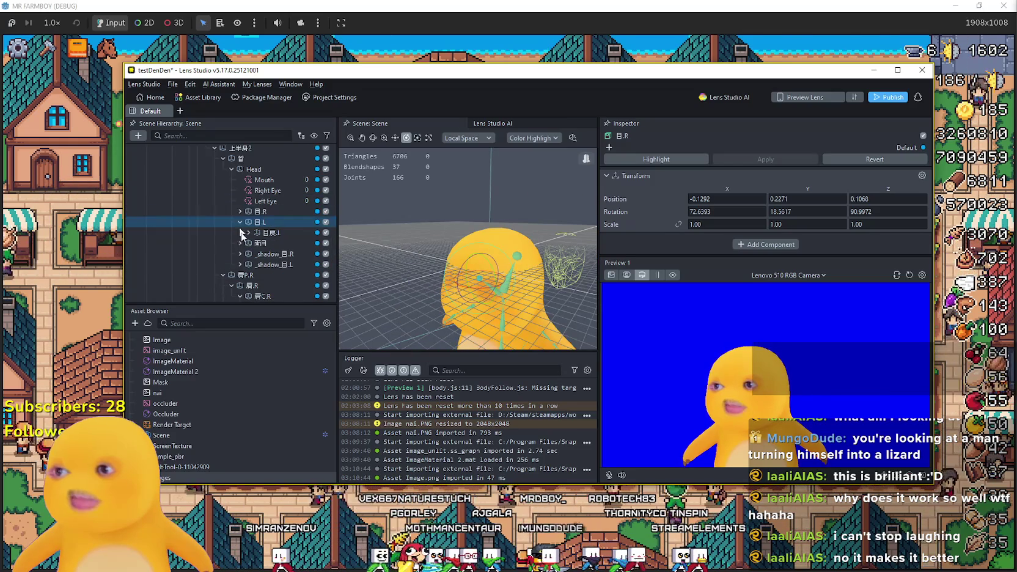
left_click(240, 222)
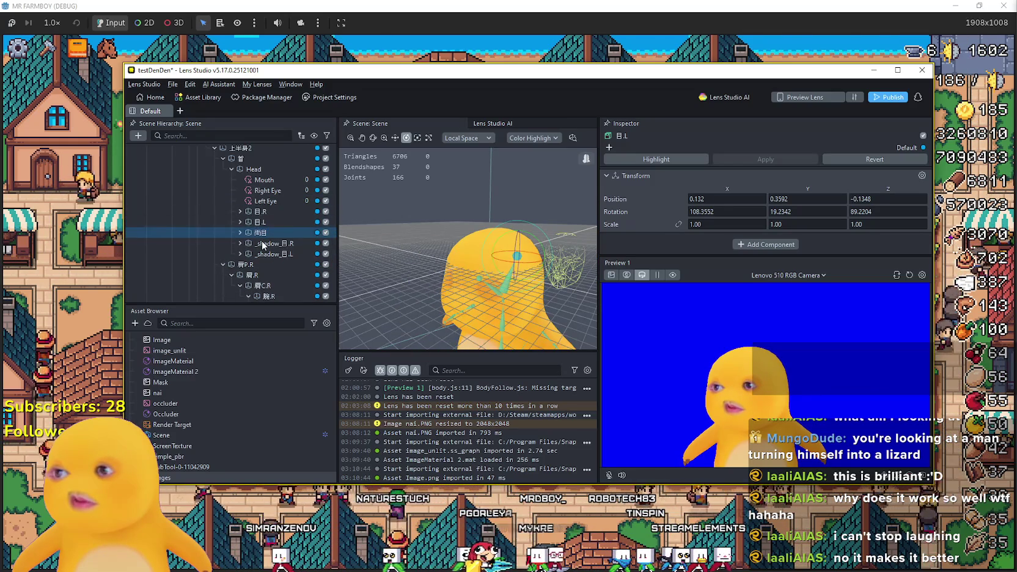
left_click(257, 233)
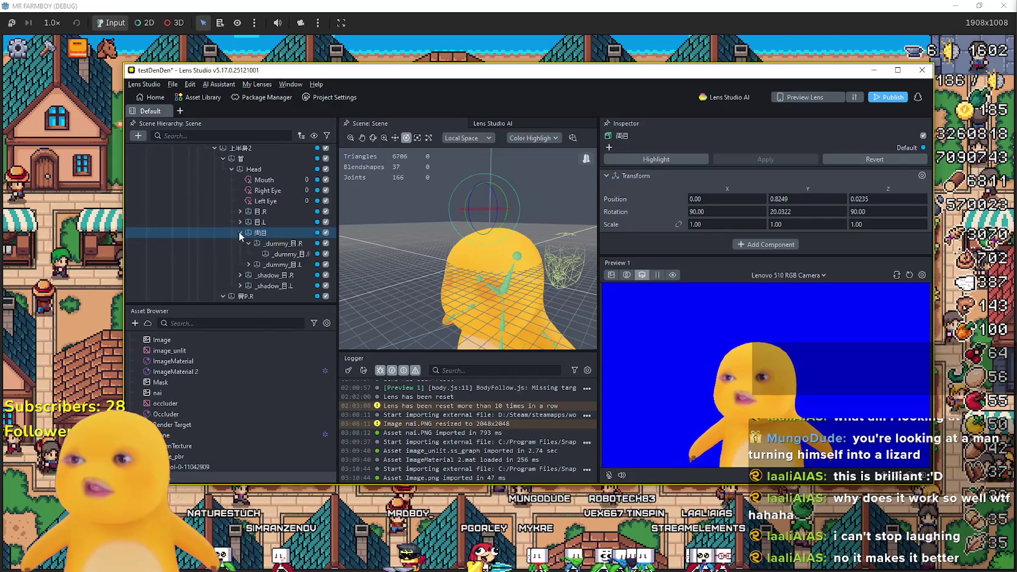
left_click(240, 232)
left_click(248, 243)
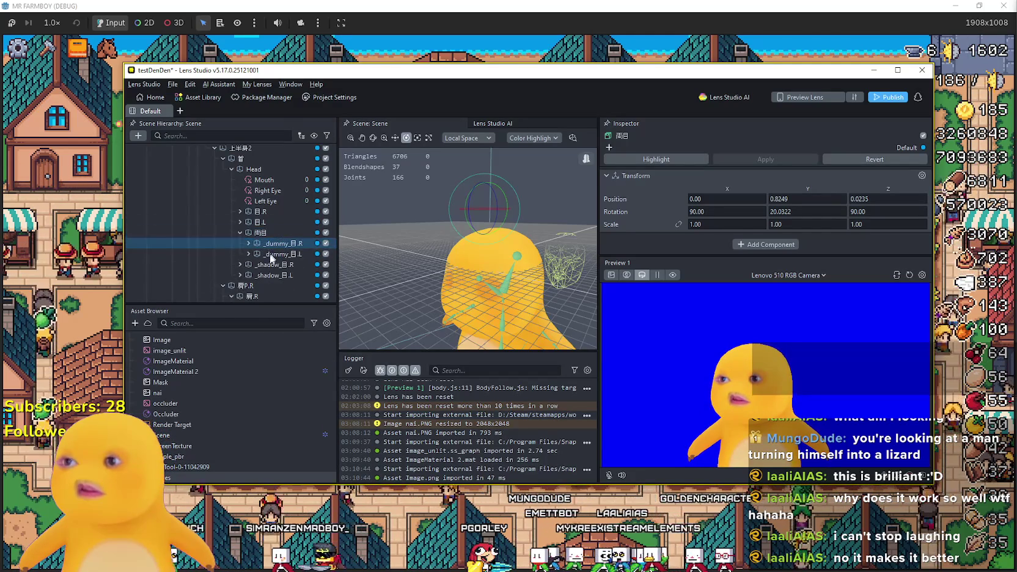
left_click(270, 254)
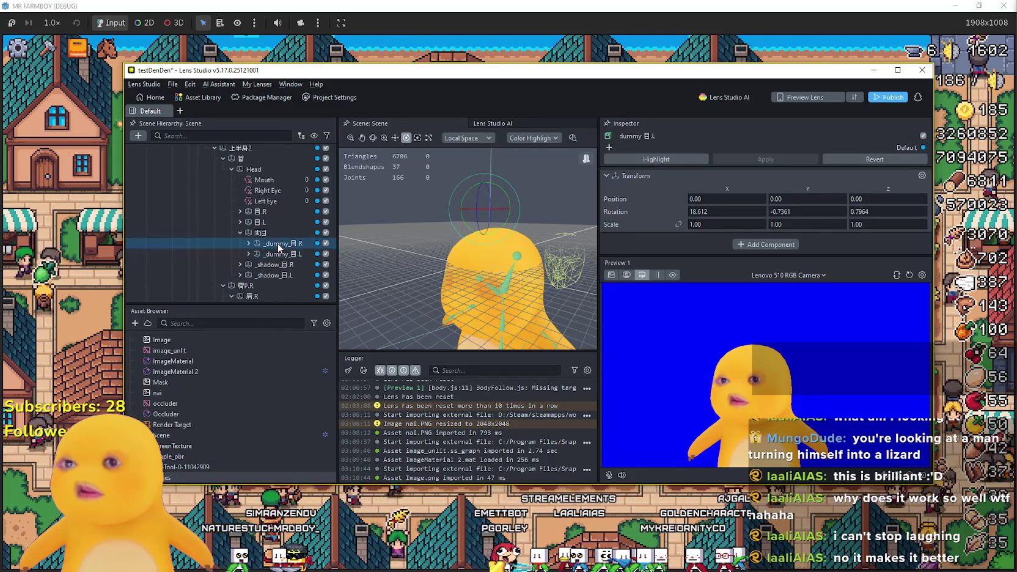
left_click(278, 245)
left_click(279, 253)
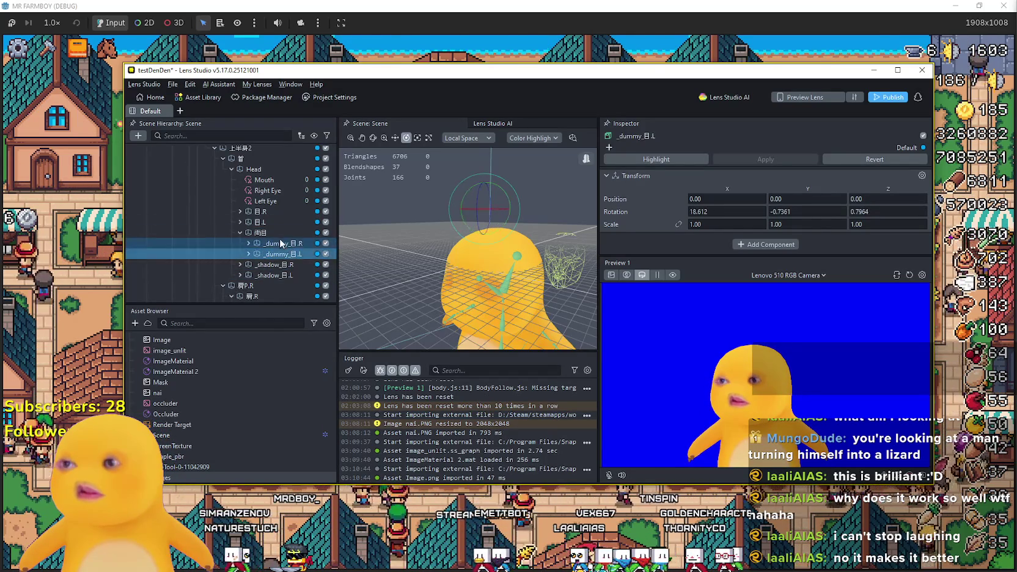
Toggle 両目 visibility off and on, select both shadow eye bones, then collapse 両目.
left_click(327, 233)
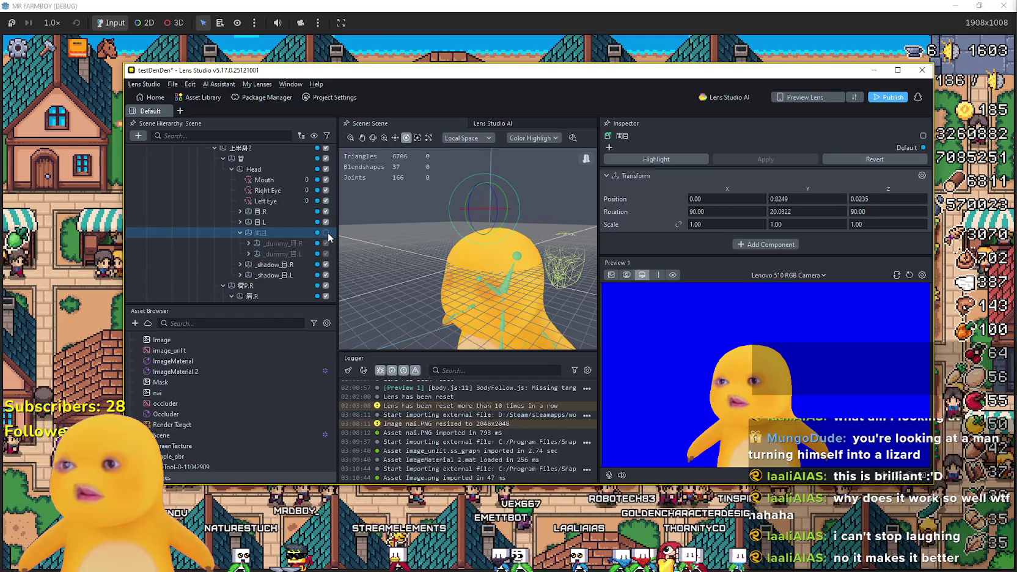
left_click(327, 233)
left_click(273, 266)
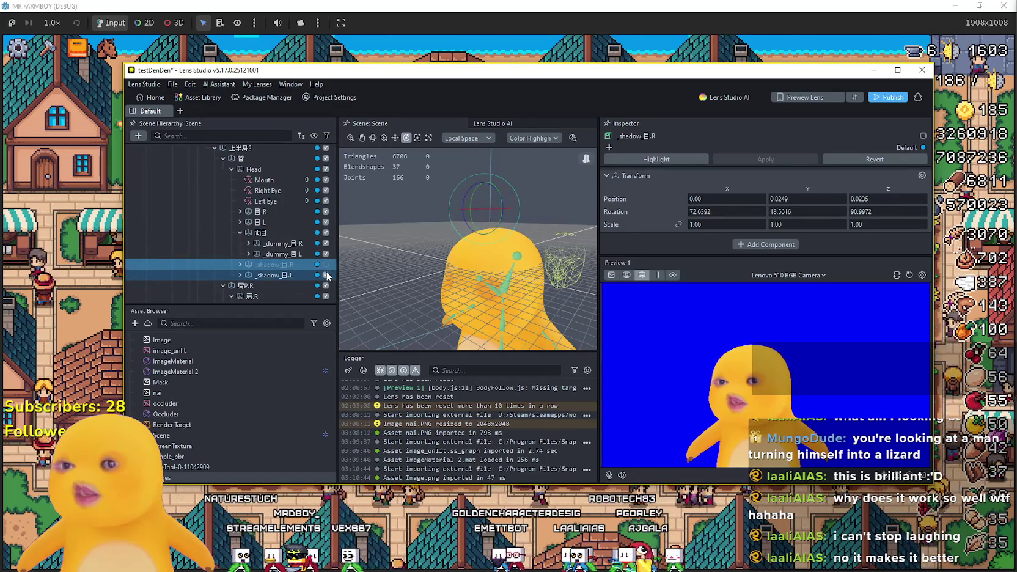
key("shift+Up")
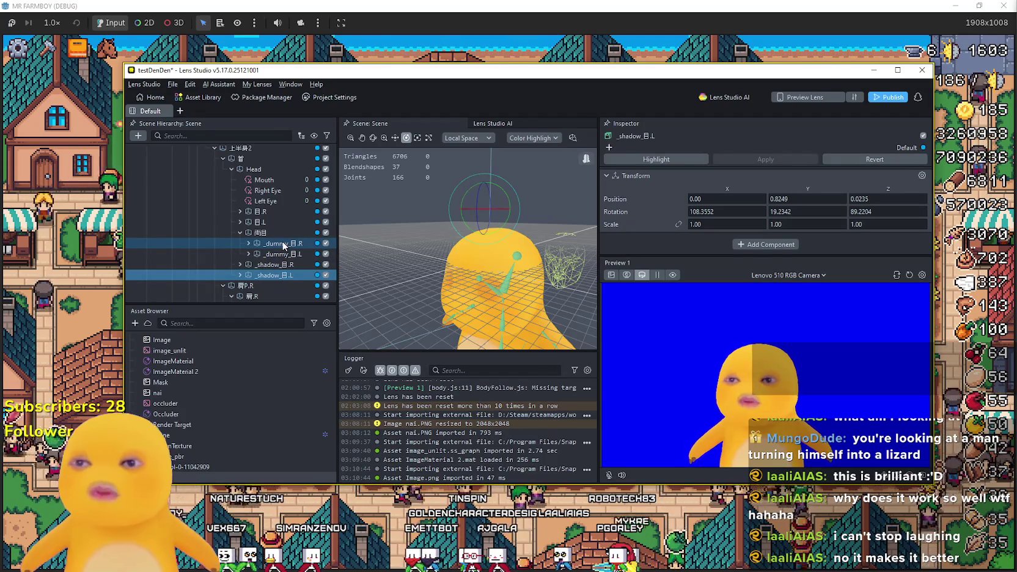
left_click(240, 233)
Expand 肩.R and 腕.R, inspect the 腕捩2.R and 腕捩3.R twist bones, then select Head.
left_click(231, 276)
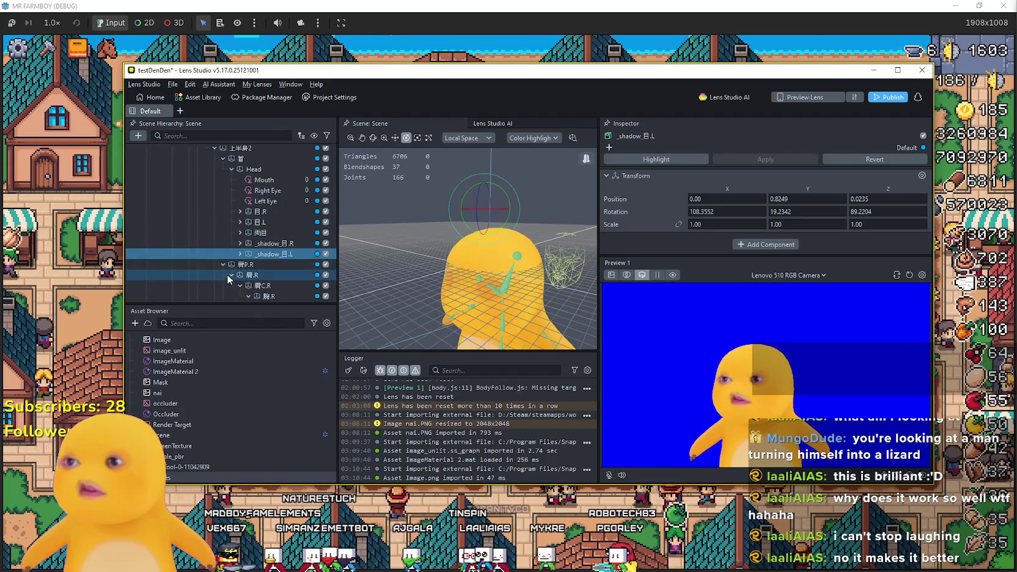
left_click(248, 296)
left_click(277, 267)
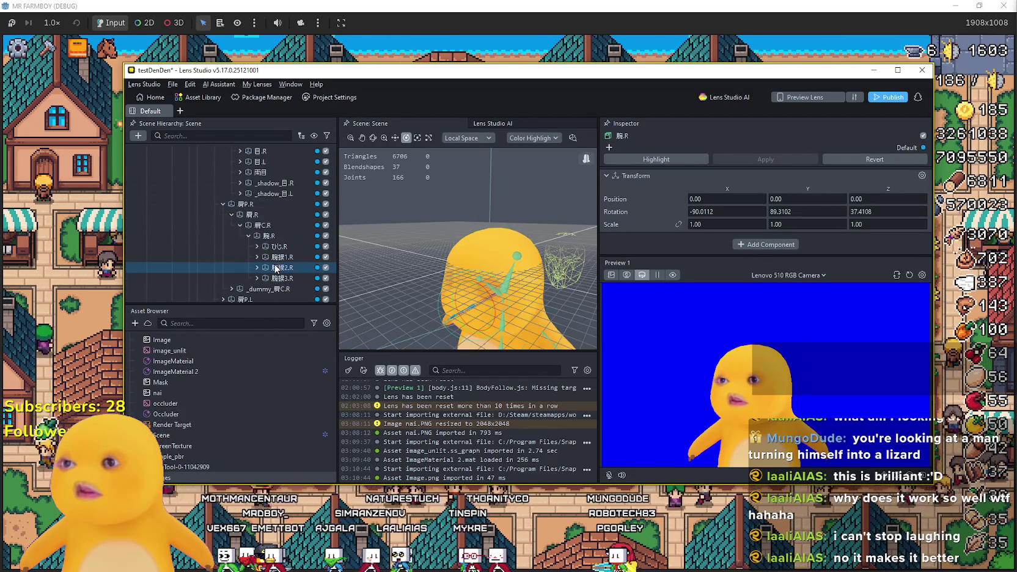
double_click(274, 268)
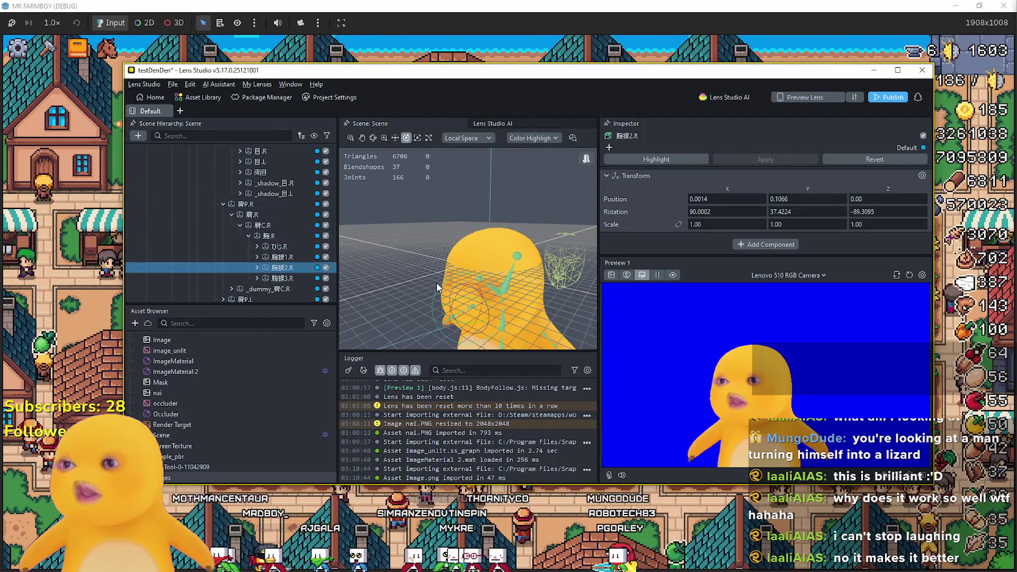
left_click(270, 278)
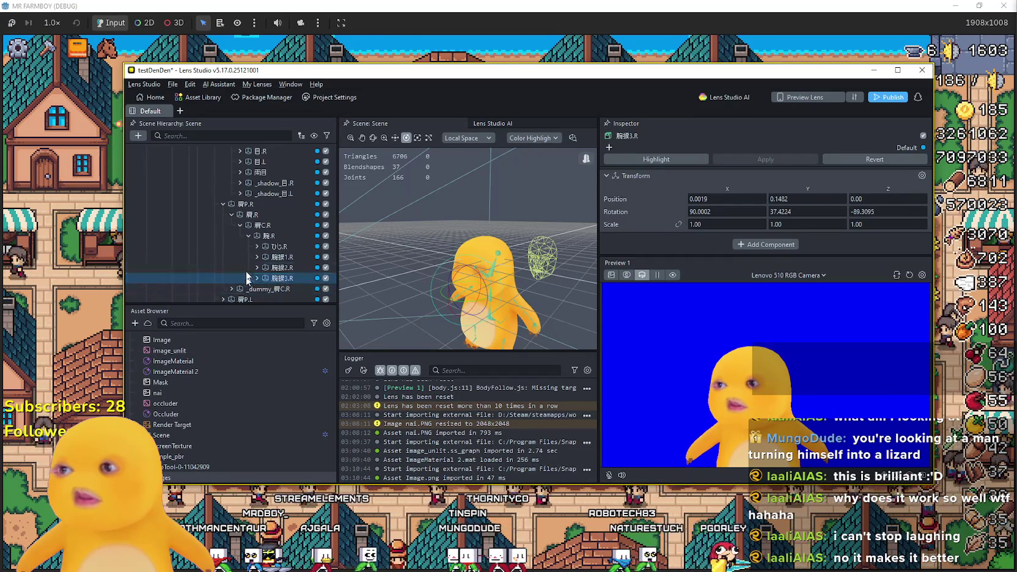
scroll(253, 224, "up", 3)
left_click(254, 200)
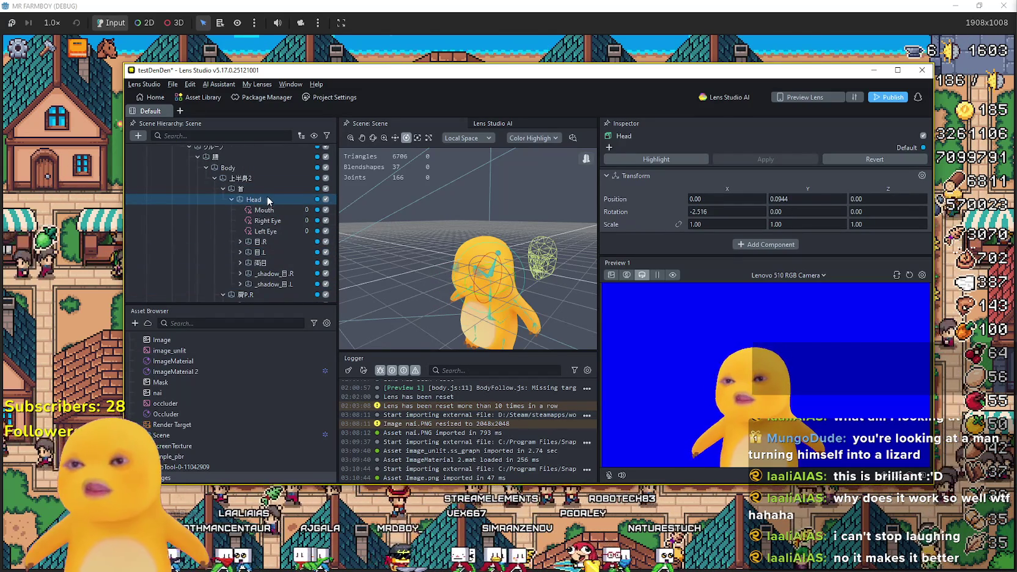
scroll(260, 212, "down", 5)
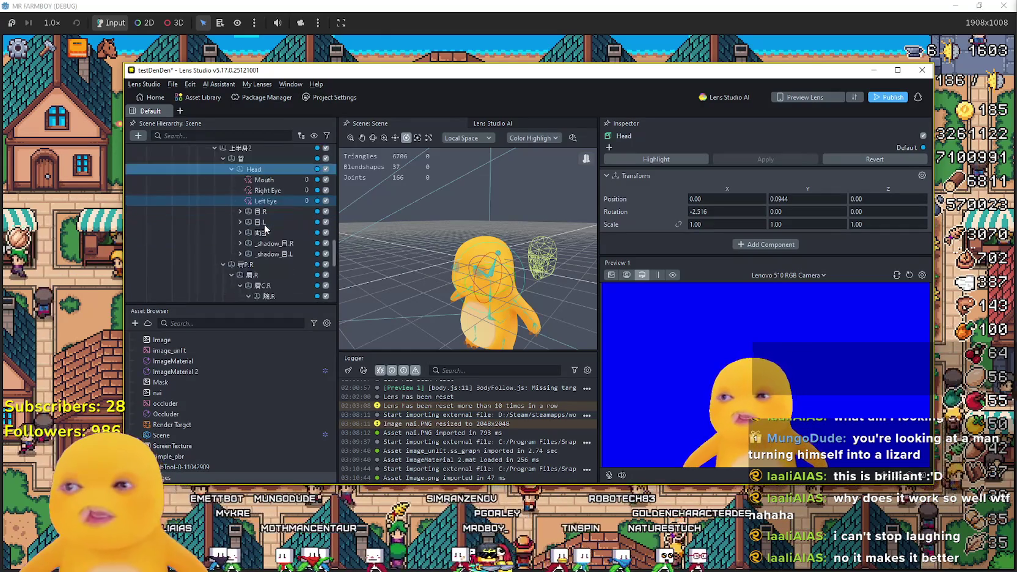
scroll(265, 252, "down", 3)
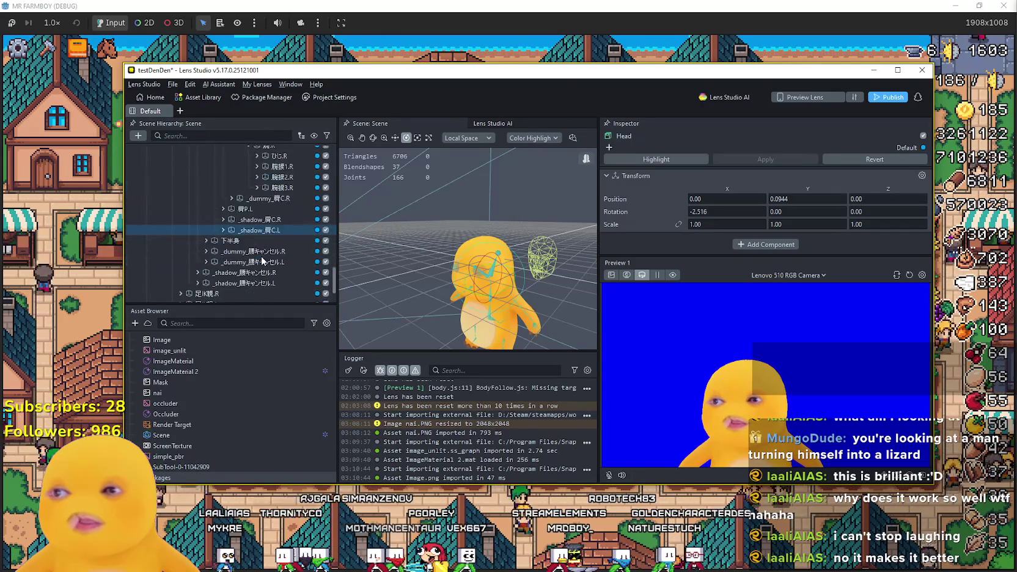
Rename the 下半身 lower-body bone to Body_2.
left_click(231, 210)
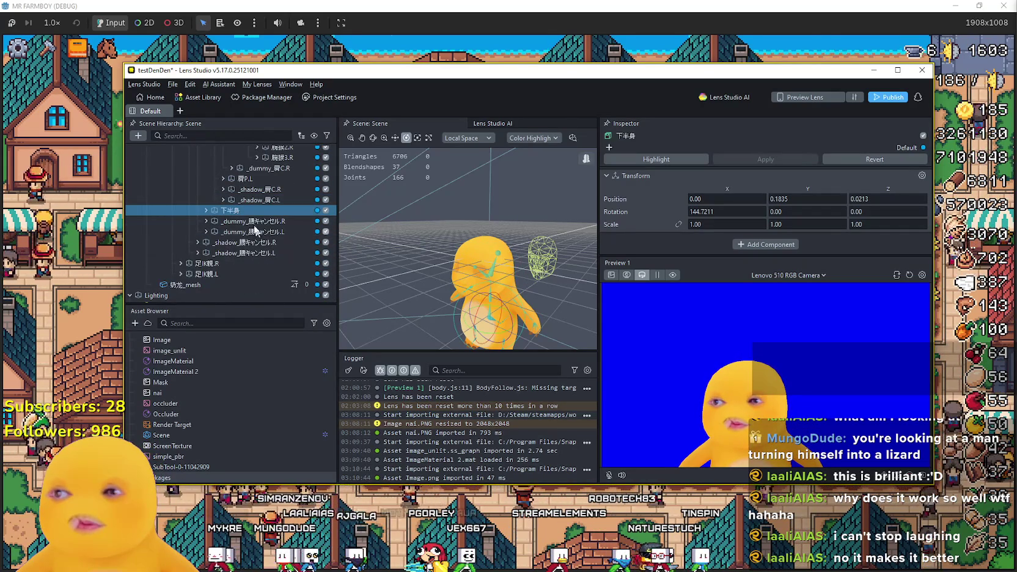
left_click(205, 213)
left_click(206, 210)
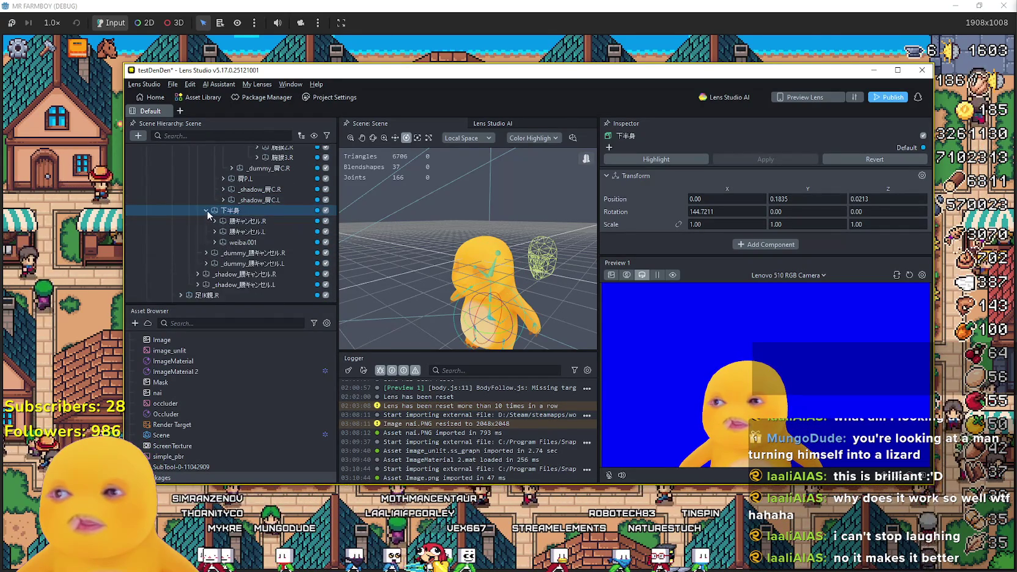
left_click(248, 221)
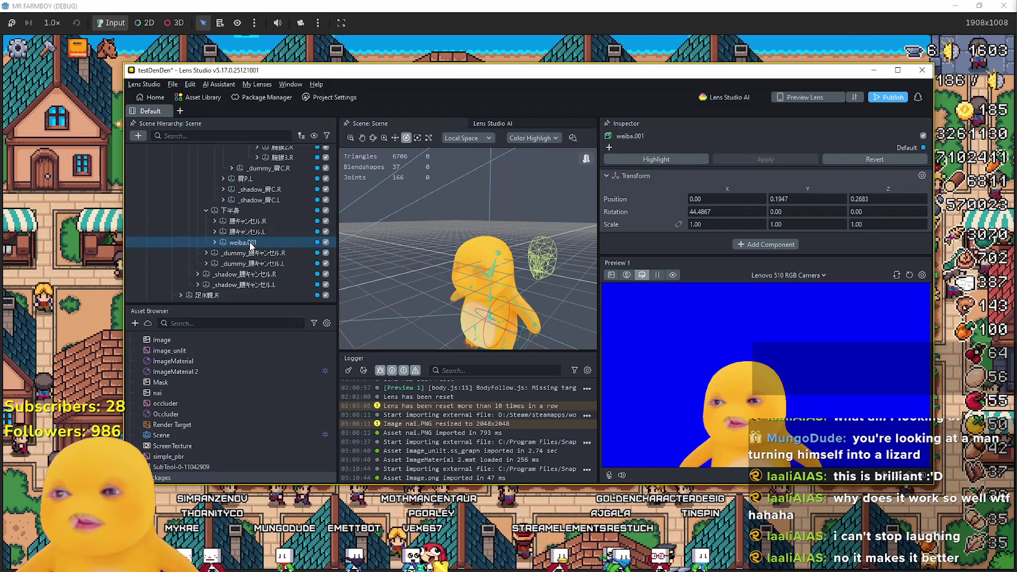
left_click(239, 212)
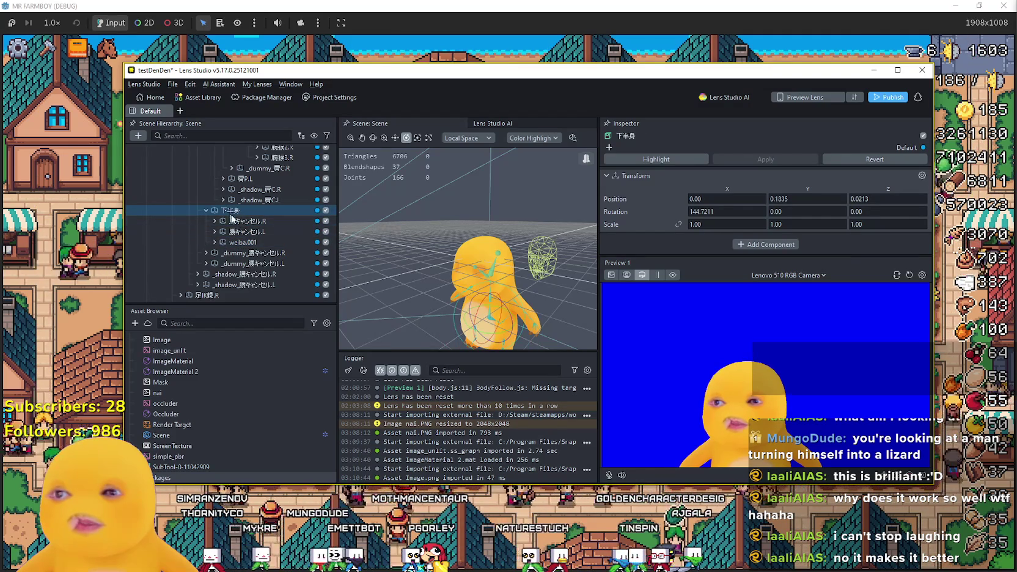
left_click(232, 213)
type("Bo")
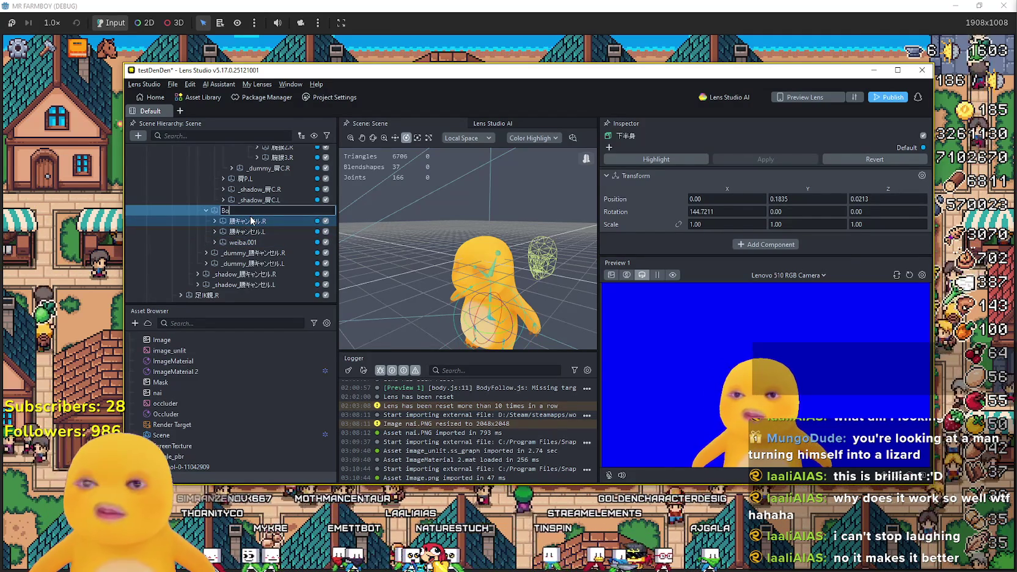
type("dy_2")
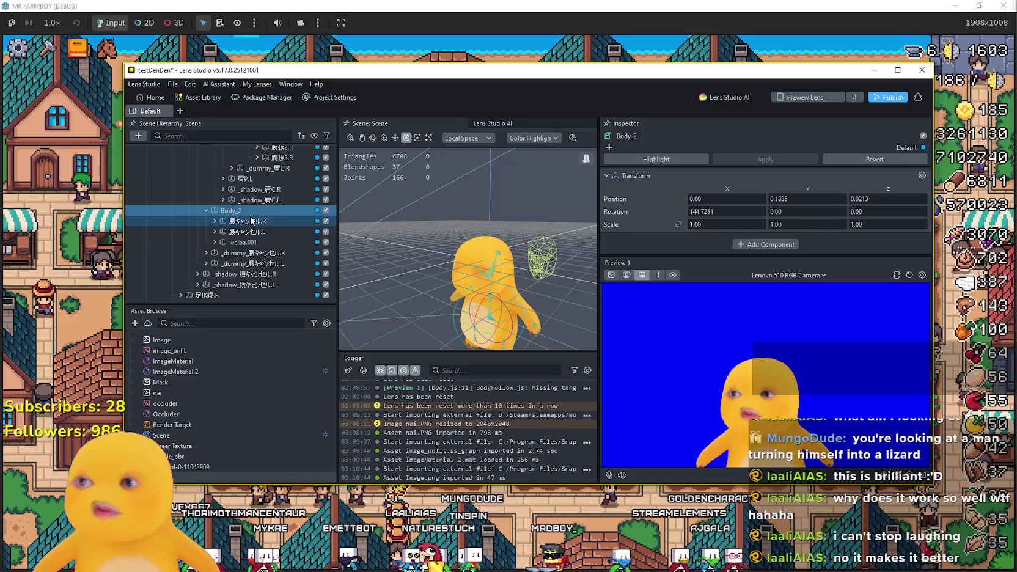
key("Return")
scroll(221, 228, "up", 1)
Search 'Body' in the Body target picker and set the target to Body_2.
scroll(221, 223, "down", 10)
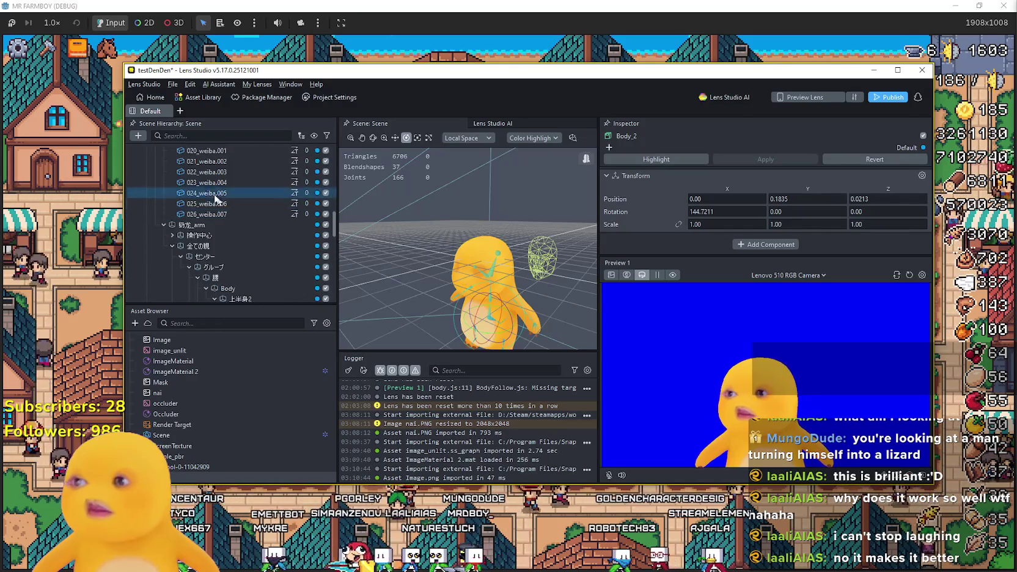
scroll(212, 197, "up", 10)
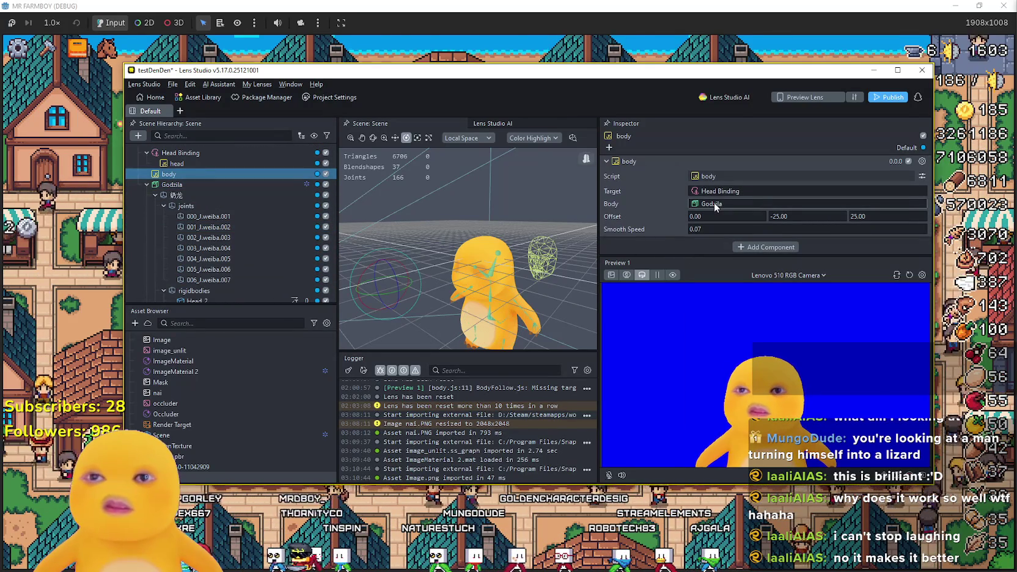
left_click(714, 202)
type("Boy")
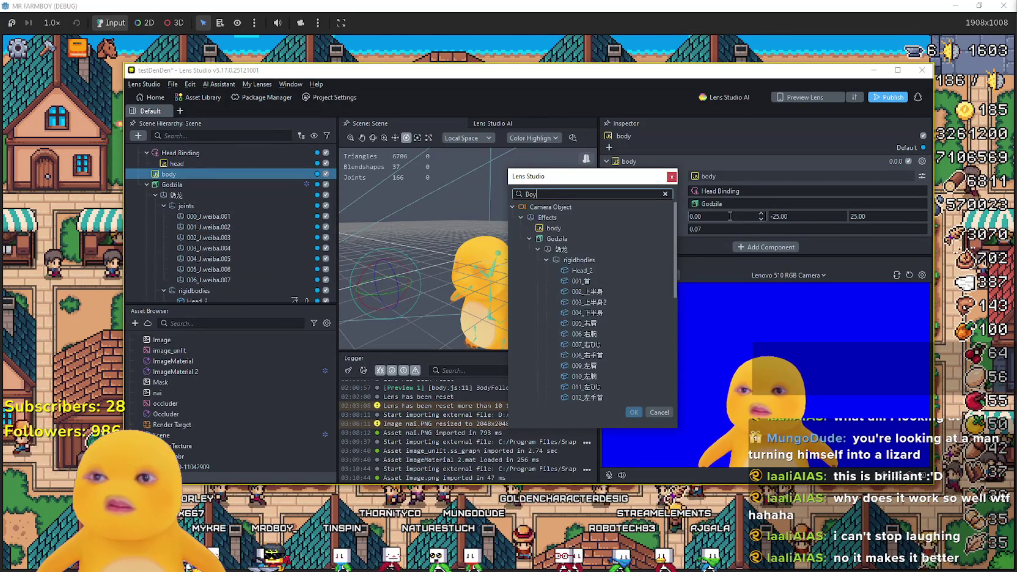
key("BackSpace")
type("dy")
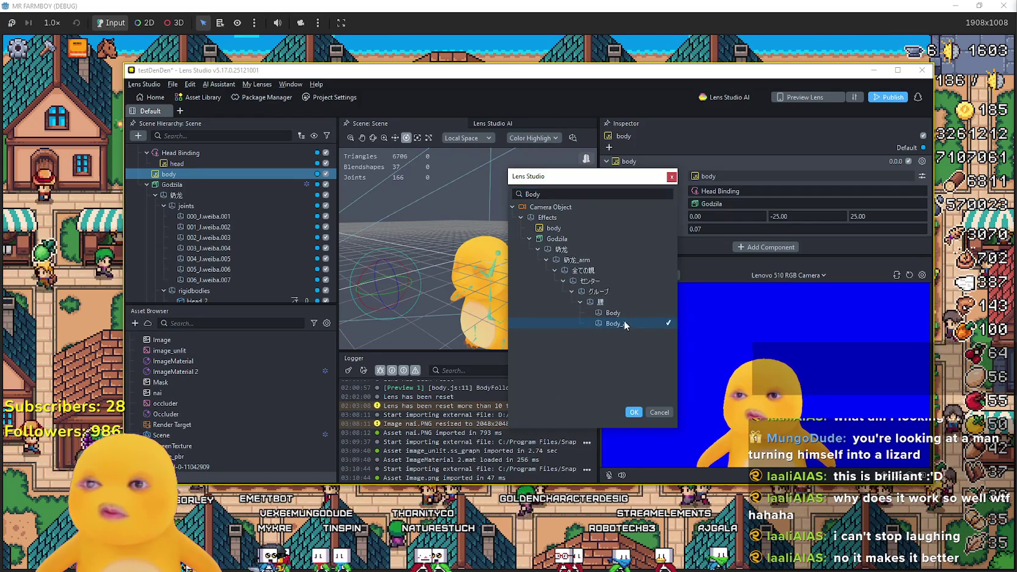
left_click(623, 320)
left_click(633, 412)
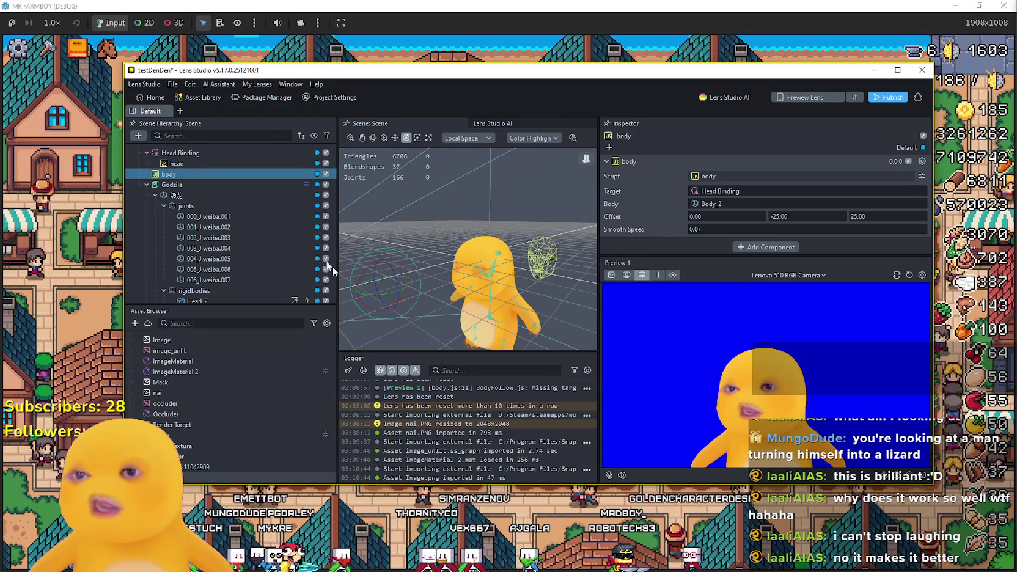
Inspect Godzila and its 奶龙 child, collapse 奶龙, and return to the body script.
left_click(189, 185)
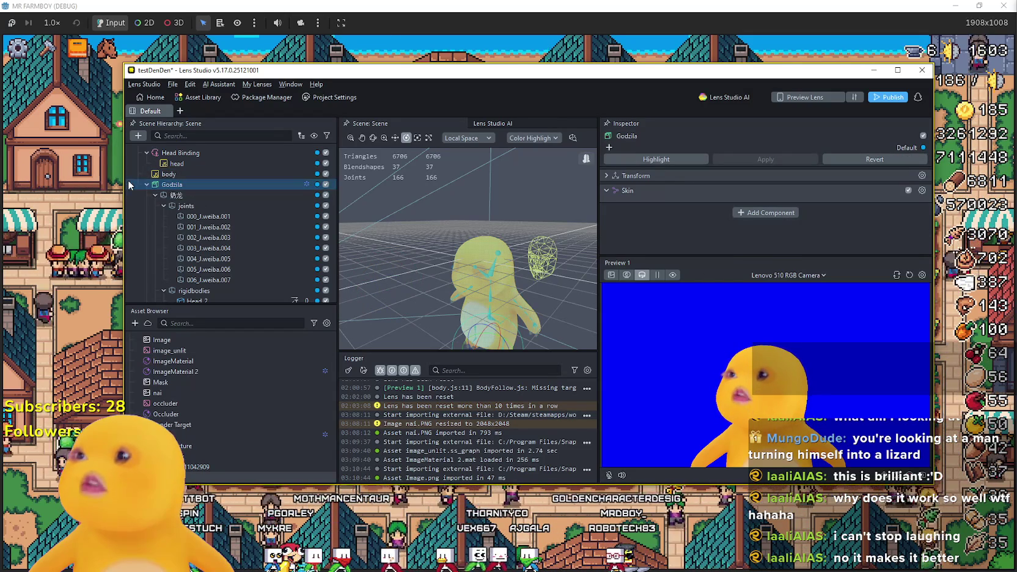
left_click(180, 195)
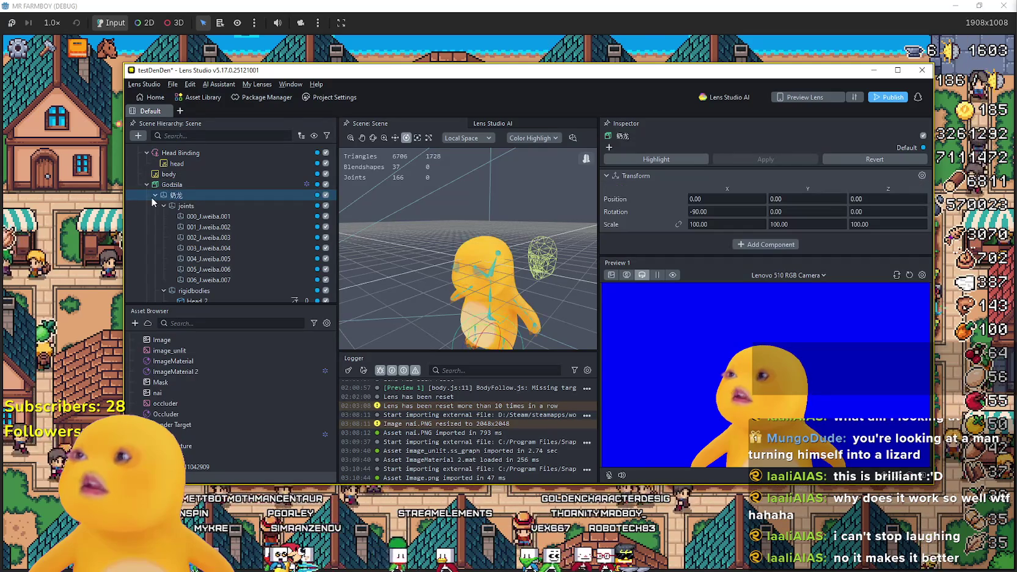
left_click(155, 195)
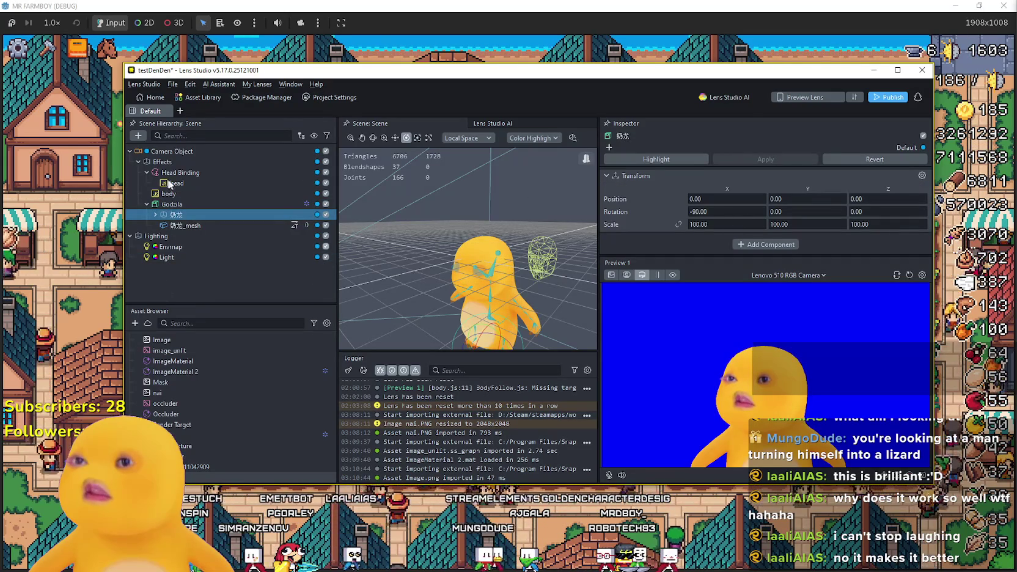
left_click(169, 194)
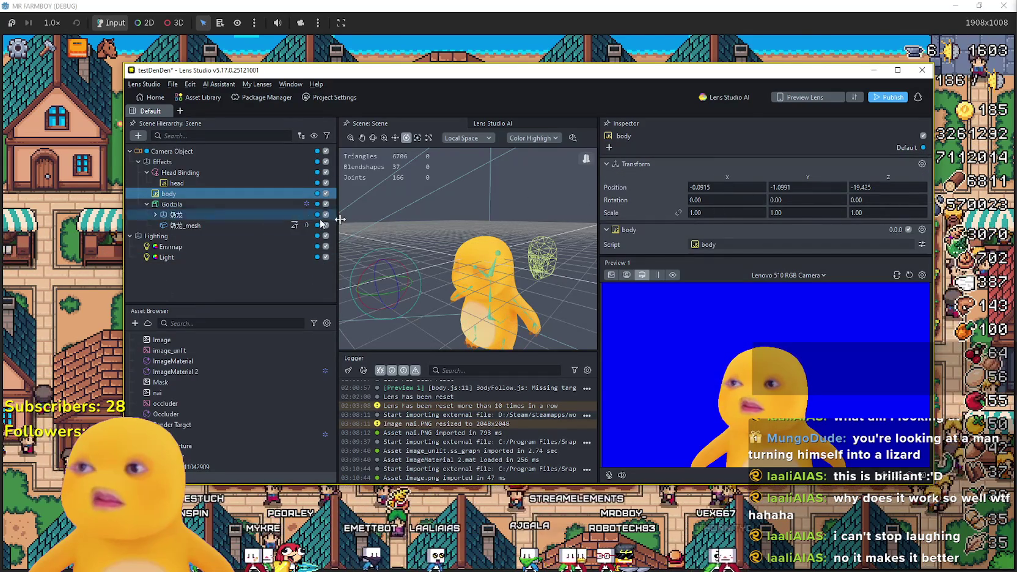
scroll(704, 230, "down", 2)
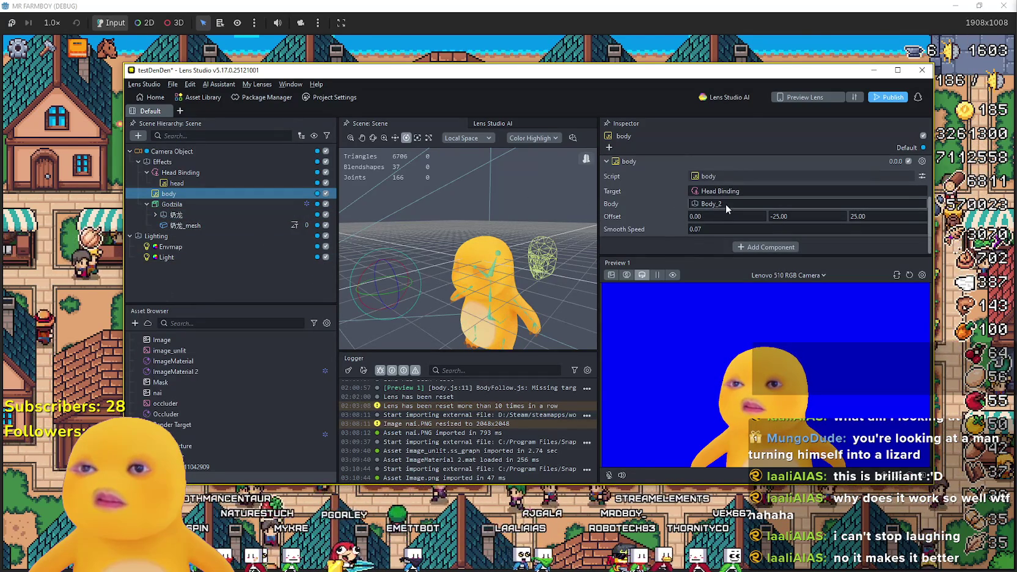
Set the body script's Body target to rigidbodies.
left_click(725, 204)
left_click(530, 250)
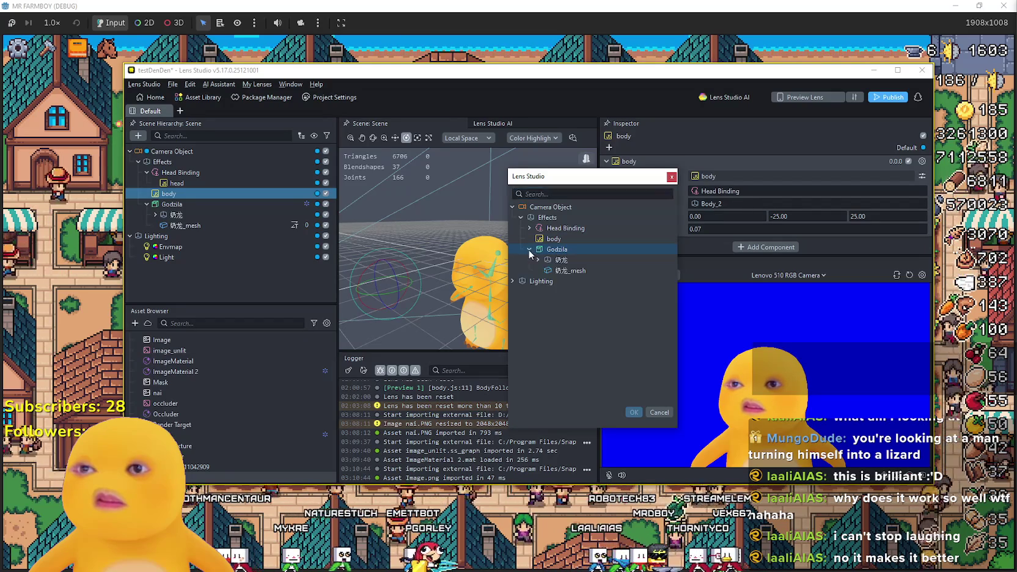
left_click(538, 259)
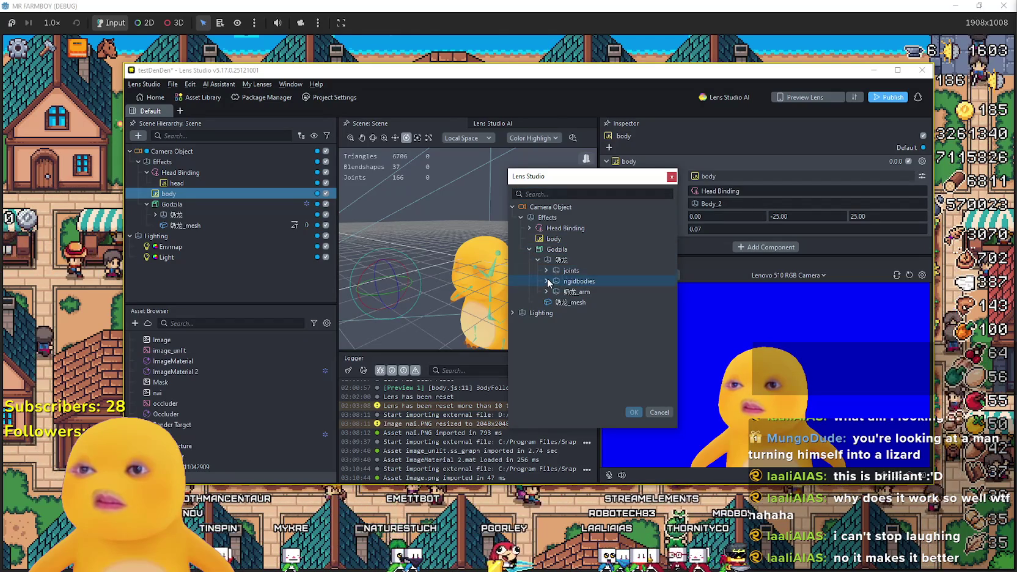
left_click(633, 412)
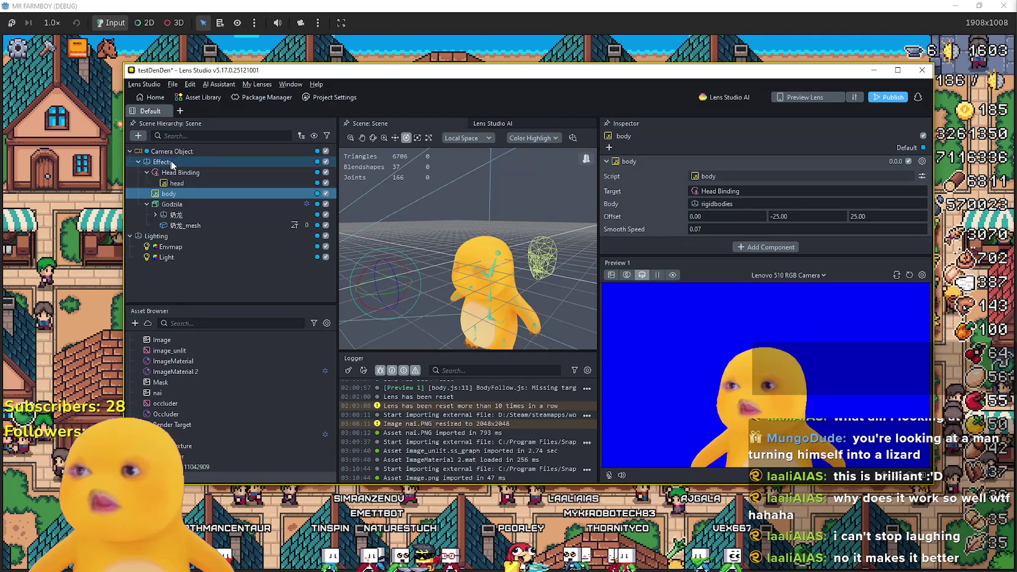
Set the Body target back to Godzila.
left_click(241, 194)
left_click(732, 203)
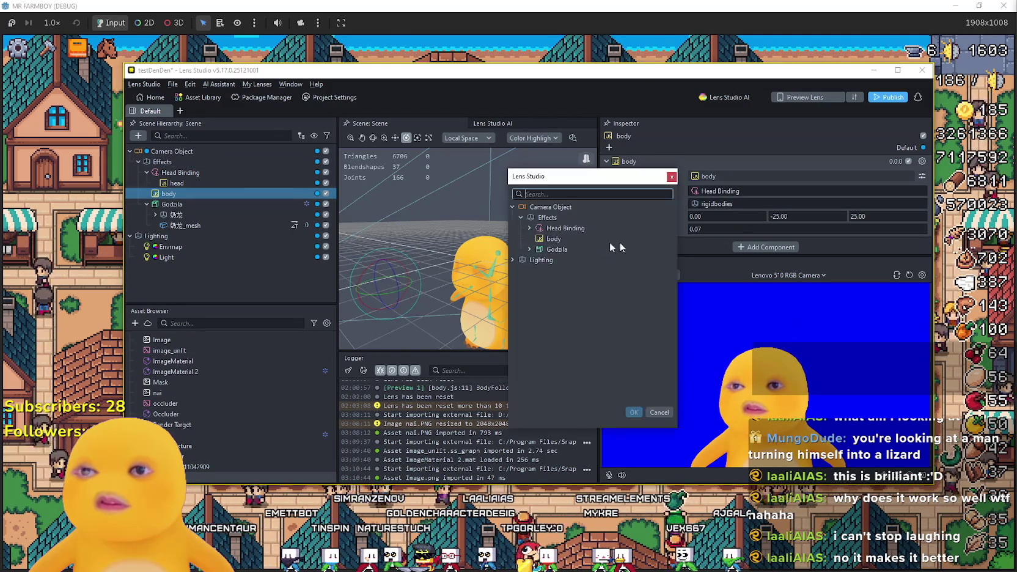
left_click(562, 248)
left_click(632, 412)
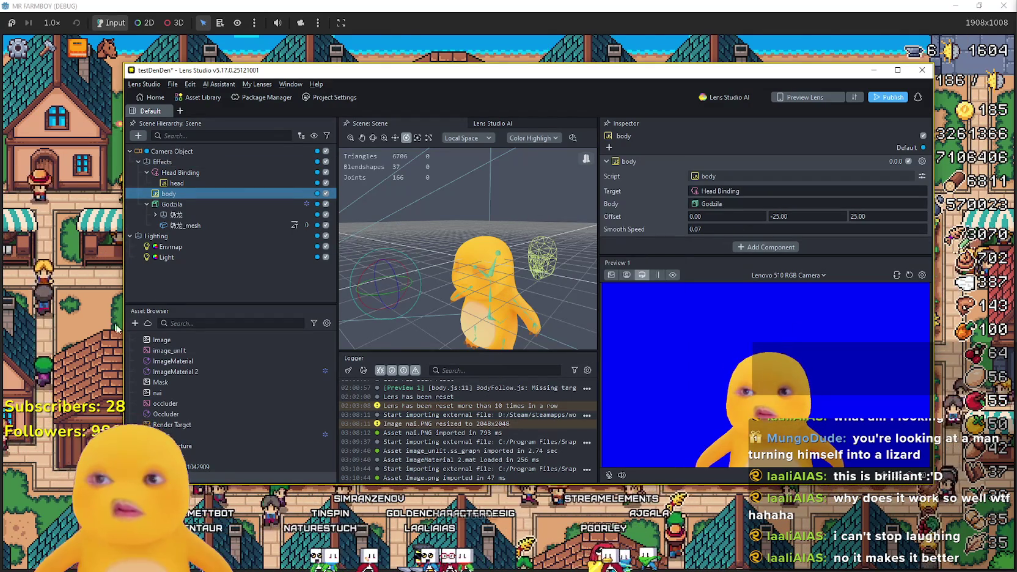
Select the 奶龙_mesh object and orbit the view around the model.
left_click(173, 204)
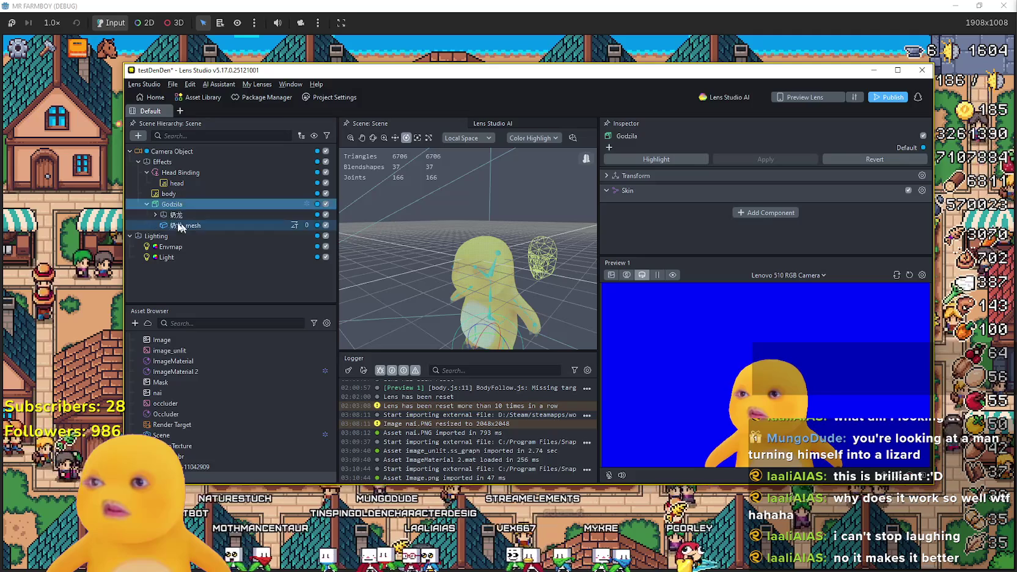
left_click(171, 215)
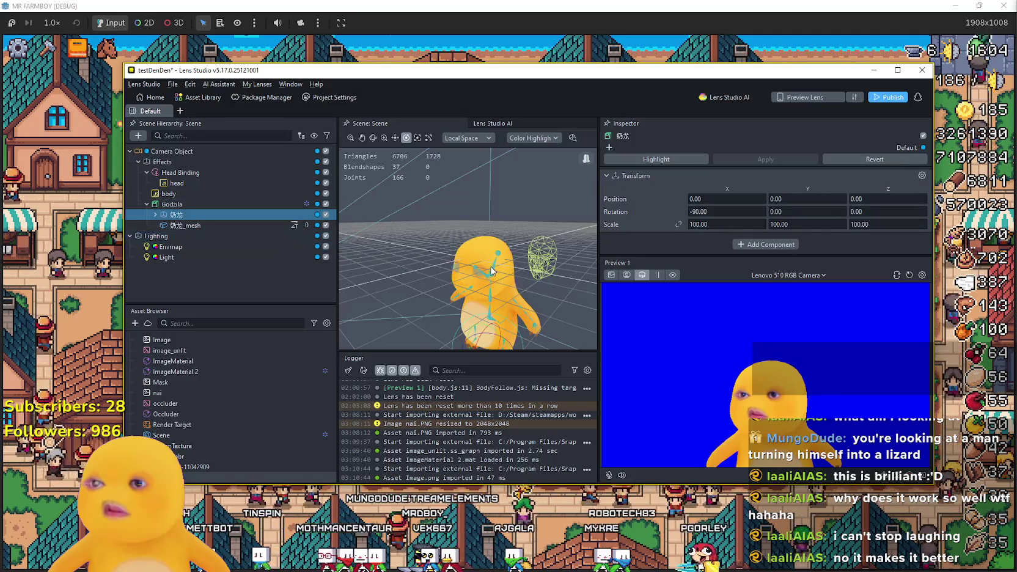
scroll(491, 271, "down", 2)
left_click(491, 271)
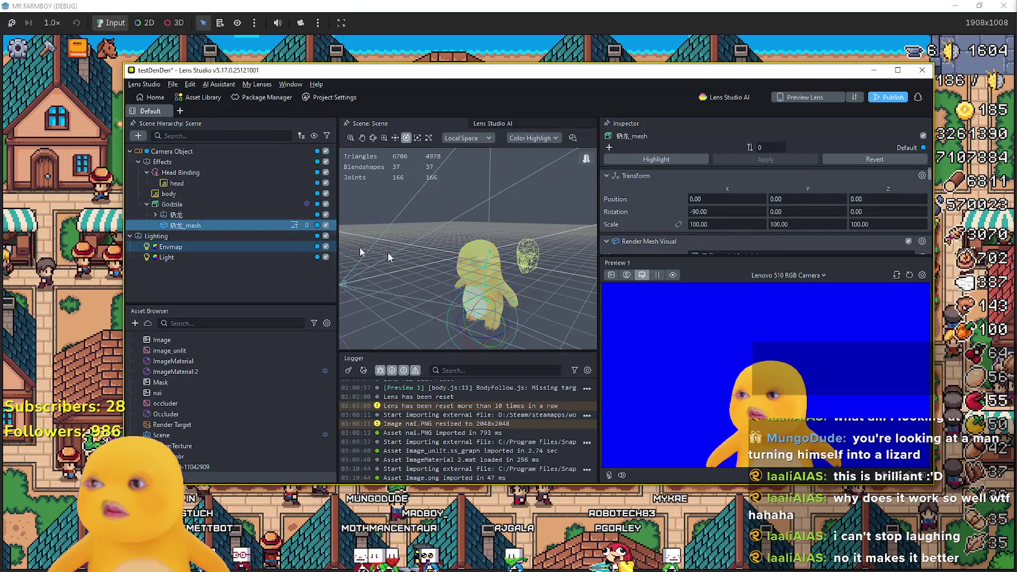
left_click_drag(492, 322, 412, 253)
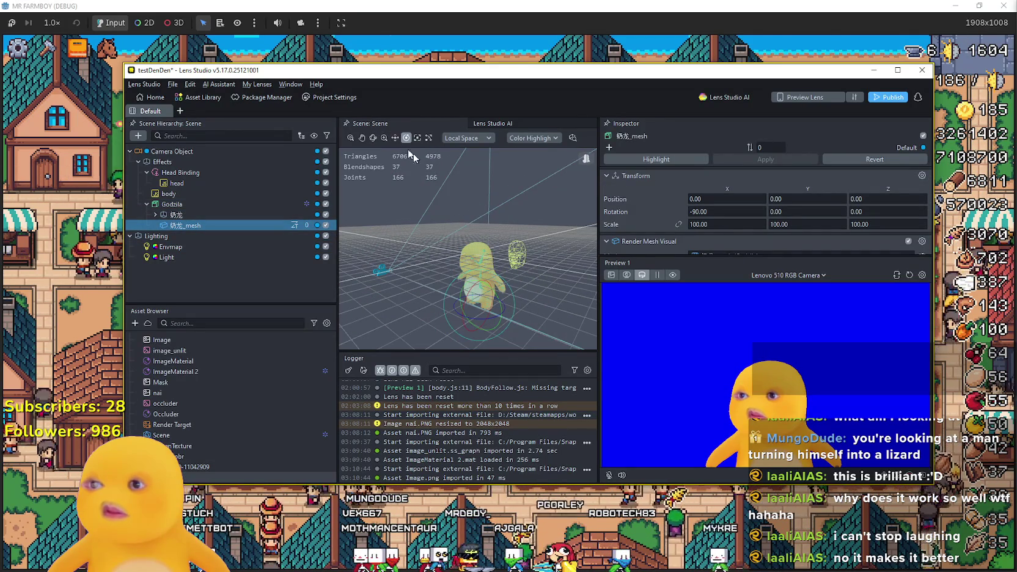
left_click_drag(491, 260, 417, 191)
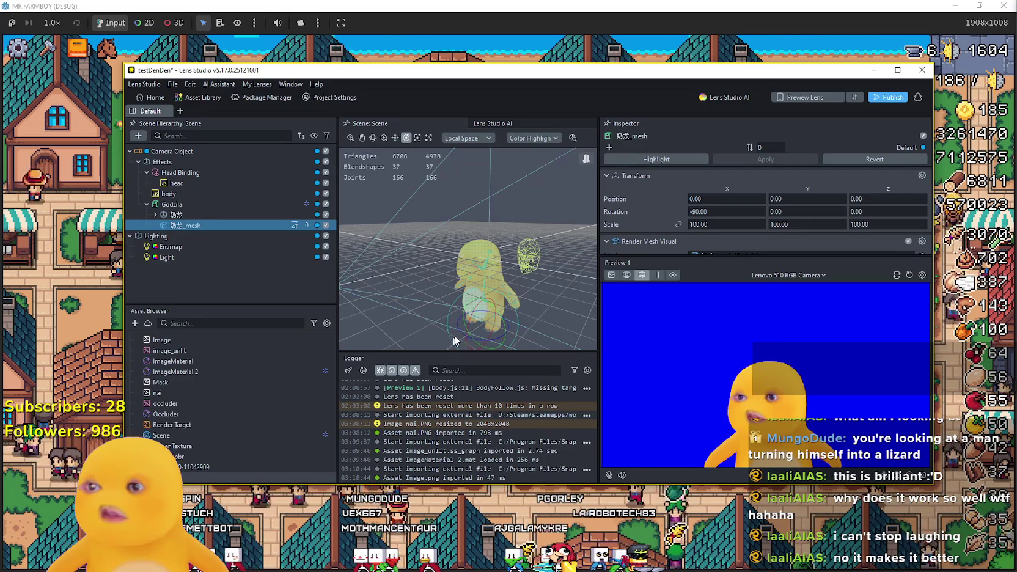
Undo a Y rotation of the mesh, then rotate Godzila to face the camera.
left_click_drag(464, 338, 446, 333)
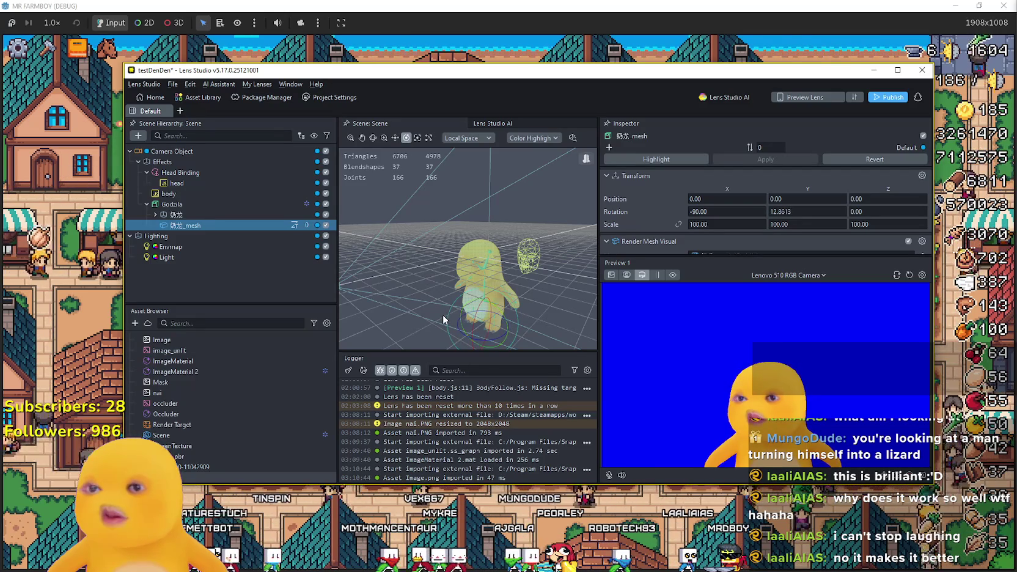
key("ctrl+z")
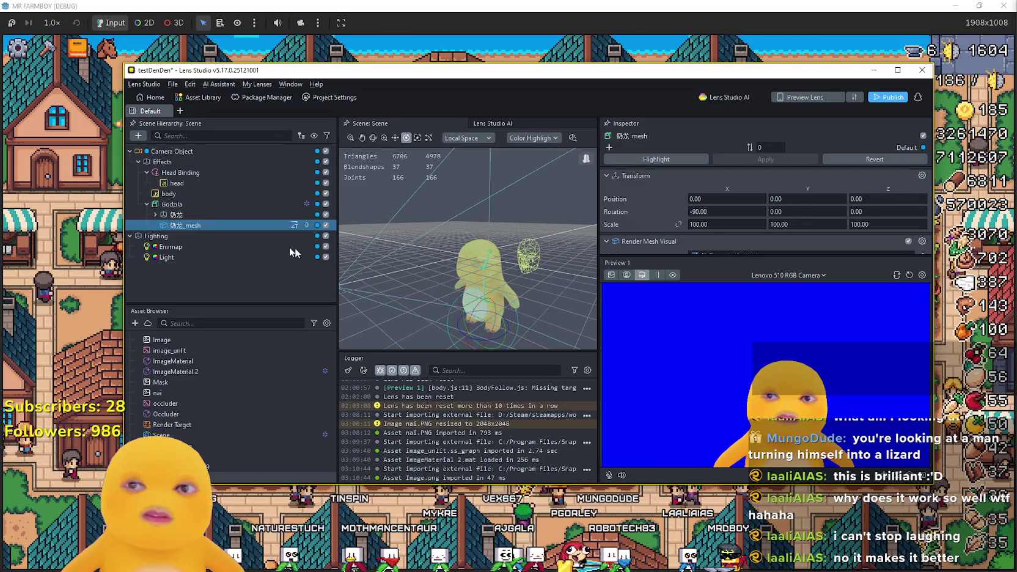
left_click(215, 203)
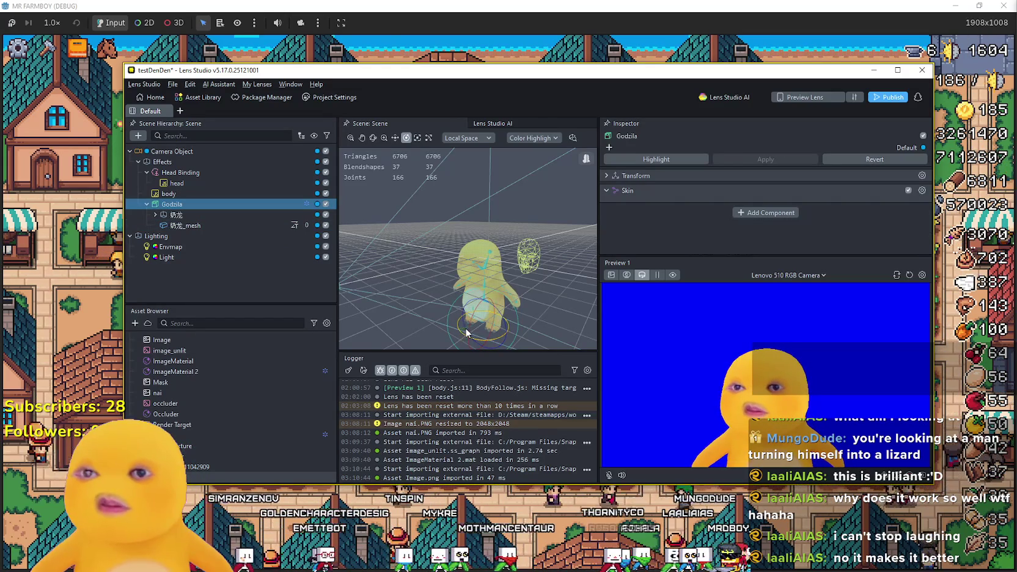
left_click_drag(466, 328, 487, 338)
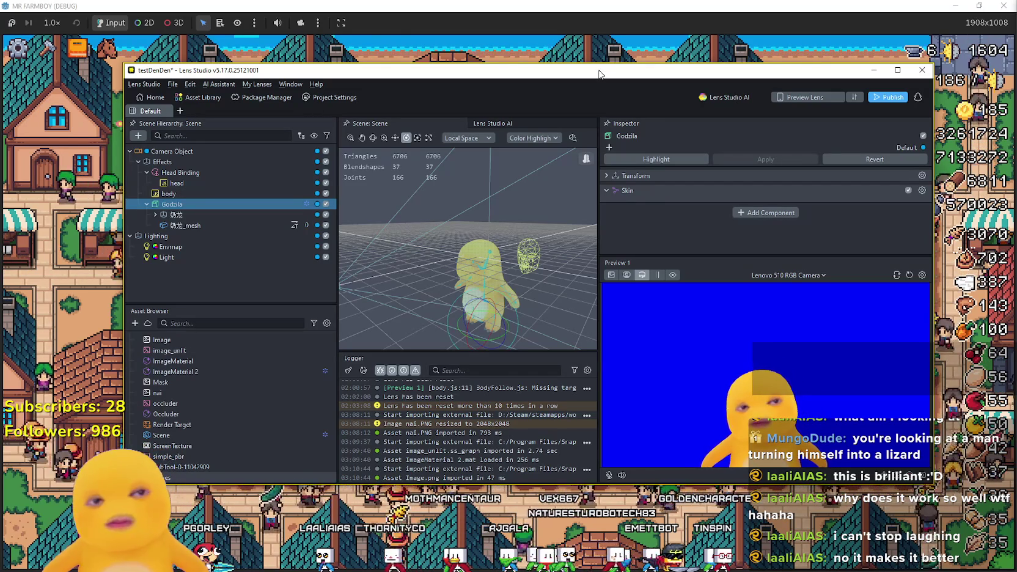
Switch away from Lens Studio with Alt+Tab to show the MR FARMBOY game.
key("alt+Tab")
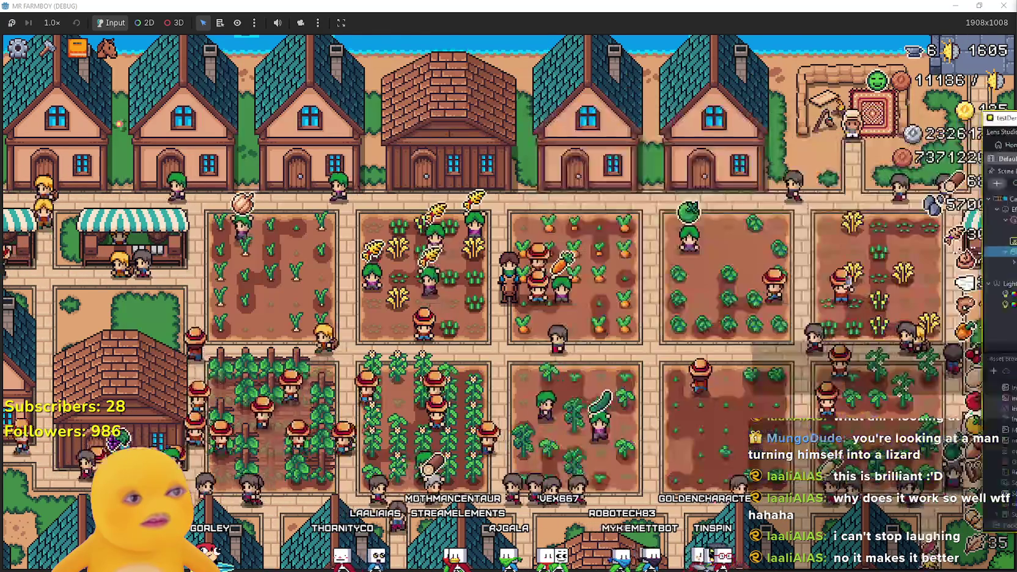